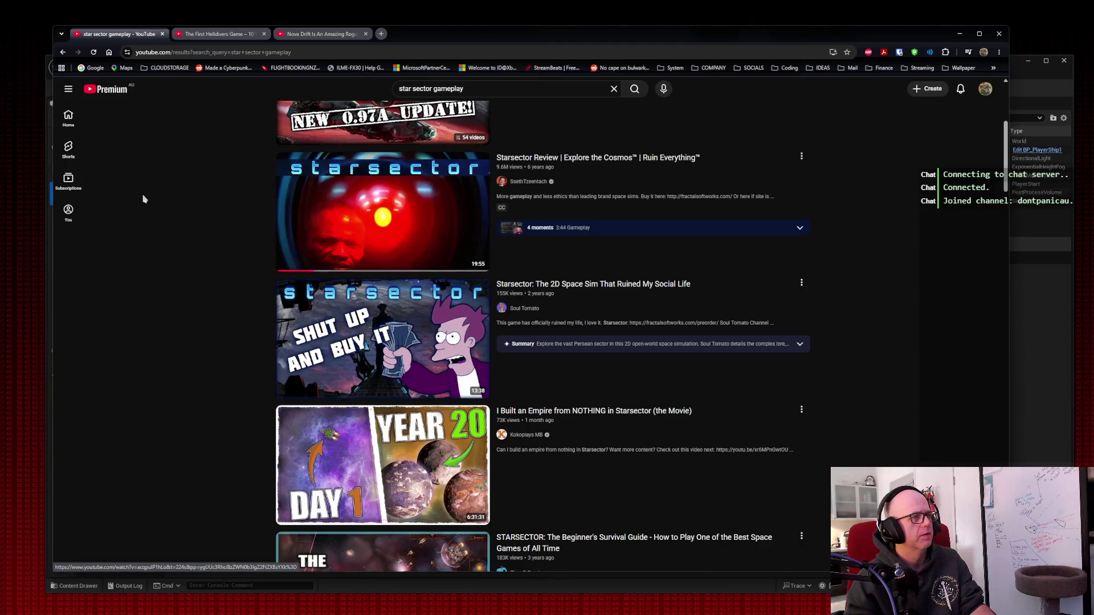
Step: Open the Starsector Review and 'Best Space Game Of All Time' videos in background tabs
{"action": "scroll", "coordinate": [198, 184], "scroll_direction": "down", "scroll_amount": 5}
{"action": "scroll", "coordinate": [198, 184], "scroll_direction": "up", "scroll_amount": 3}
{"action": "scroll", "coordinate": [198, 184], "scroll_direction": "up", "scroll_amount": 1}
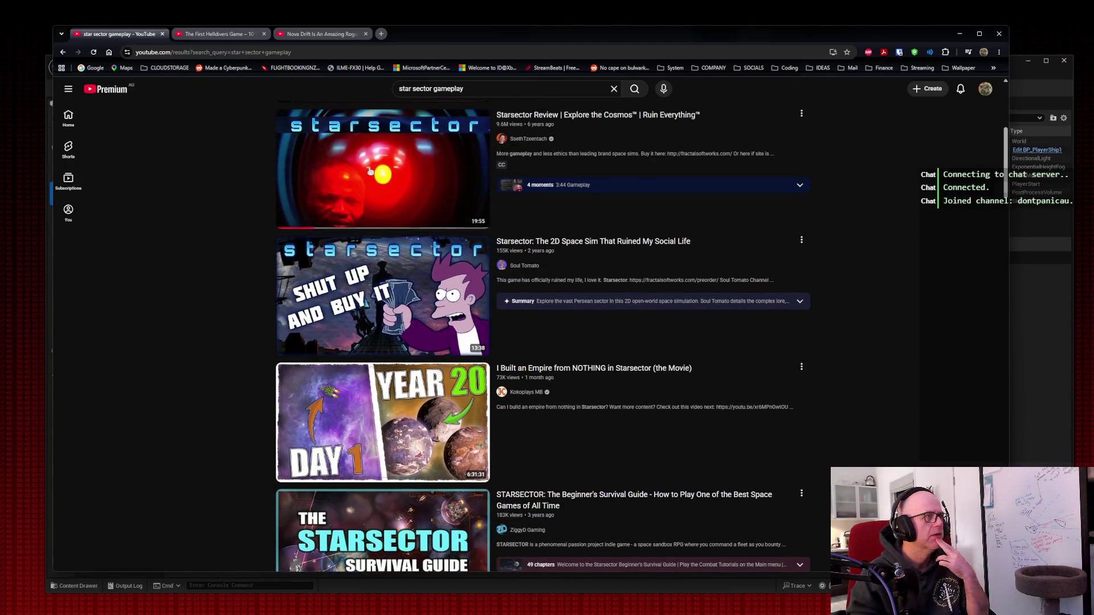
{"action": "middle_click", "coordinate": [285, 171]}
{"action": "scroll", "coordinate": [246, 167], "scroll_direction": "down", "scroll_amount": 4}
{"action": "scroll", "coordinate": [246, 166], "scroll_direction": "down", "scroll_amount": 5}
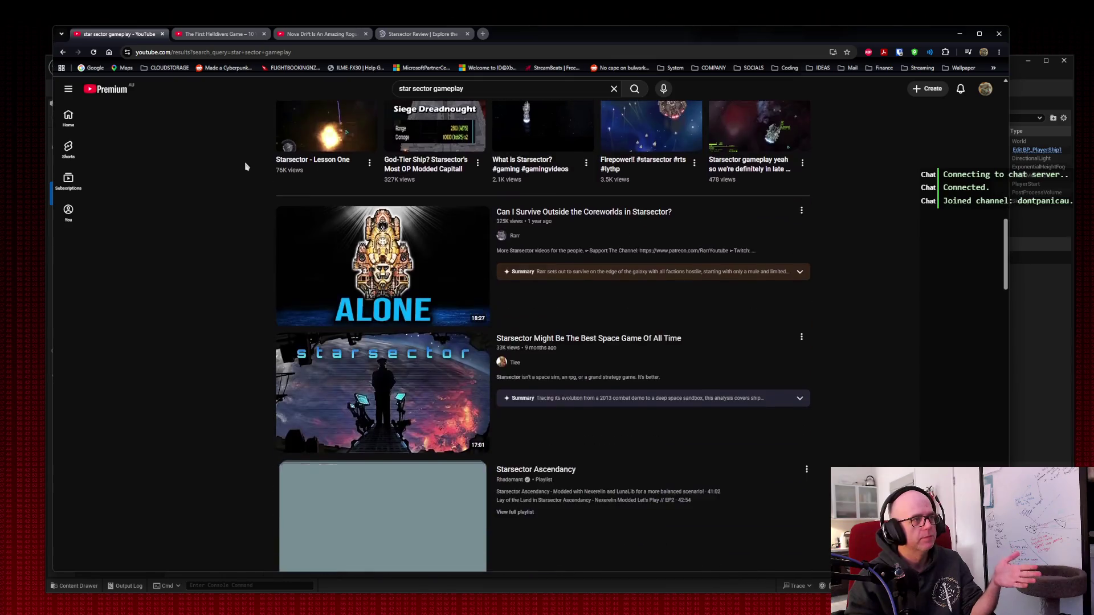
{"action": "mouse_move", "coordinate": [417, 397]}
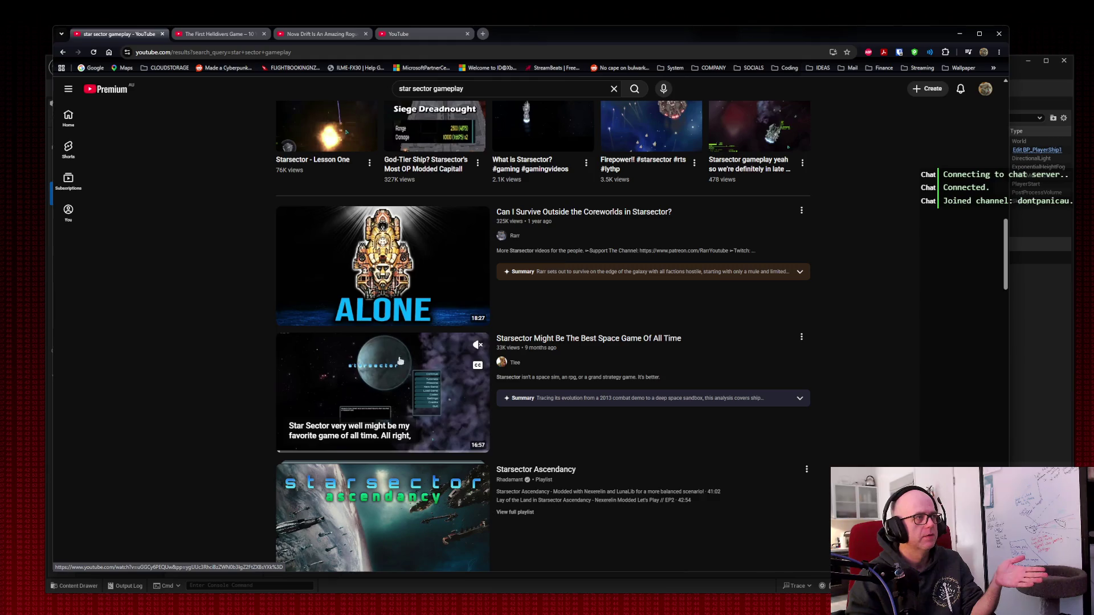
{"action": "mouse_move", "coordinate": [391, 243]}
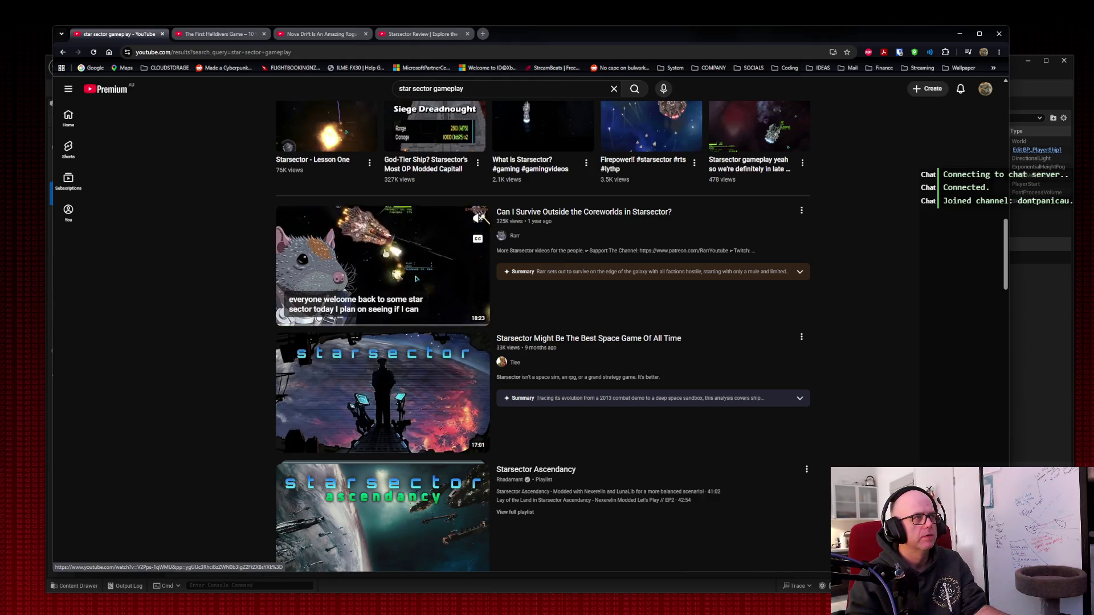
{"action": "middle_click", "coordinate": [380, 386]}
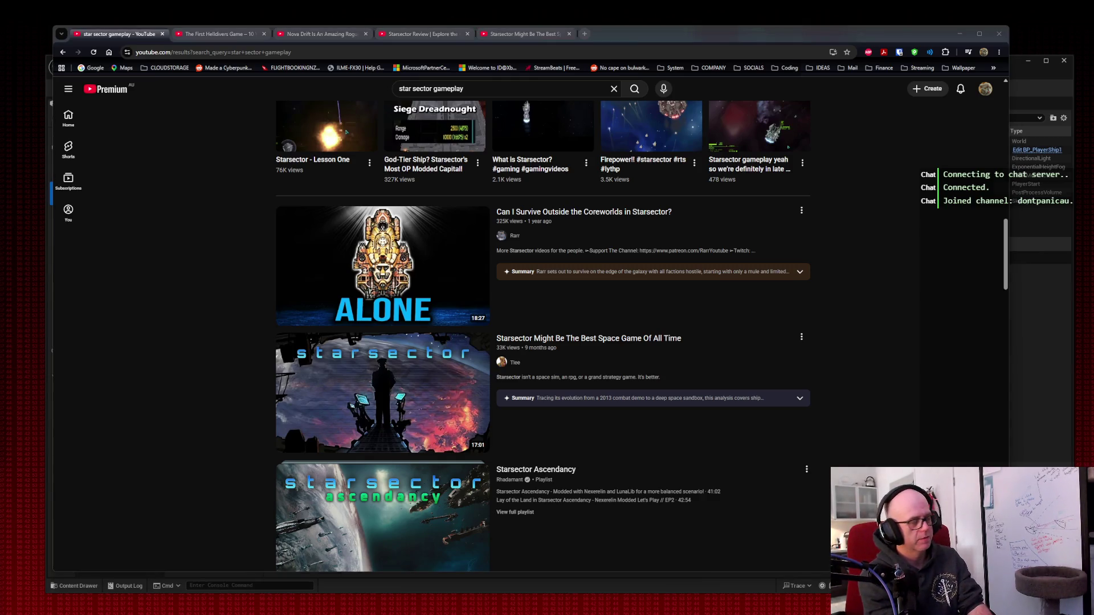
{"action": "left_click", "coordinate": [492, 89]}
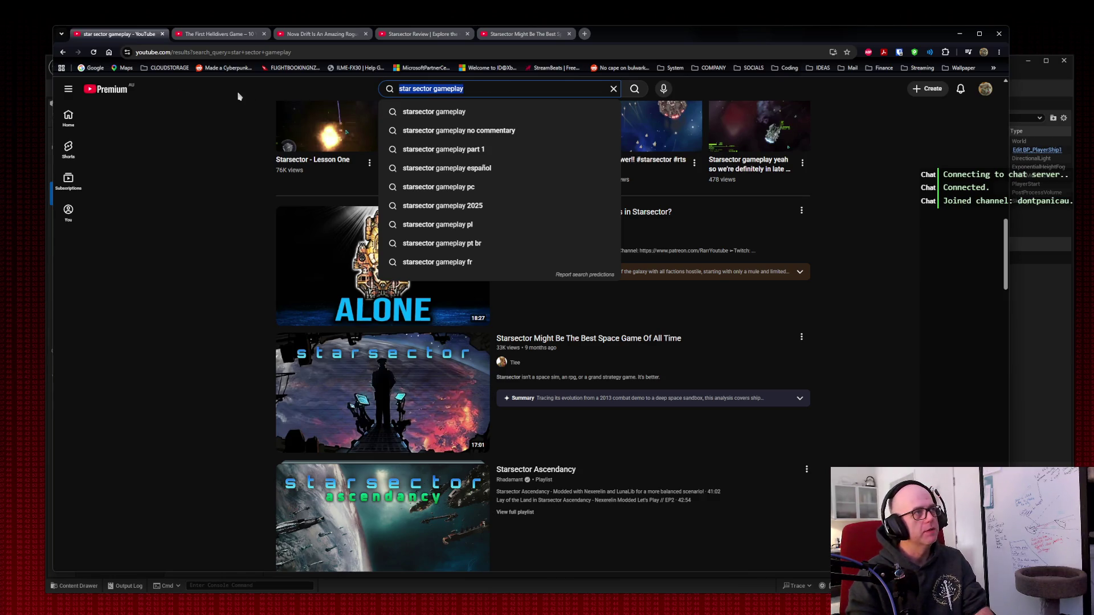
Step: Search 'nebulous fleet command' and open the Fleet Command video in a background tab
{"action": "type", "text": "nebulous fleet comma"}
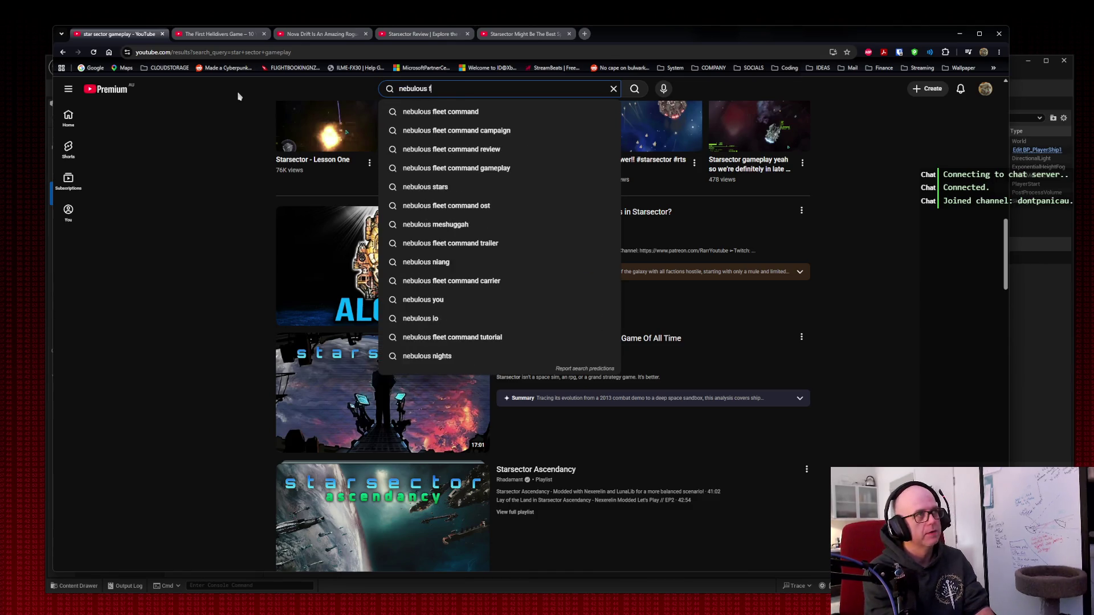
{"action": "type", "text": "nd"}
{"action": "key", "text": "Return"}
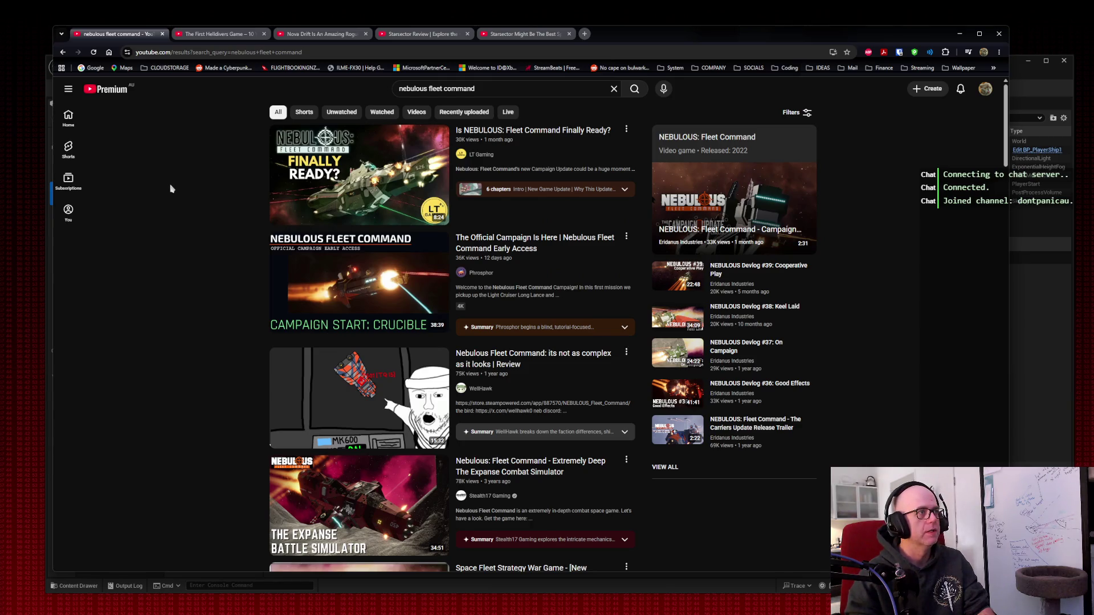
{"action": "middle_click", "coordinate": [310, 165]}
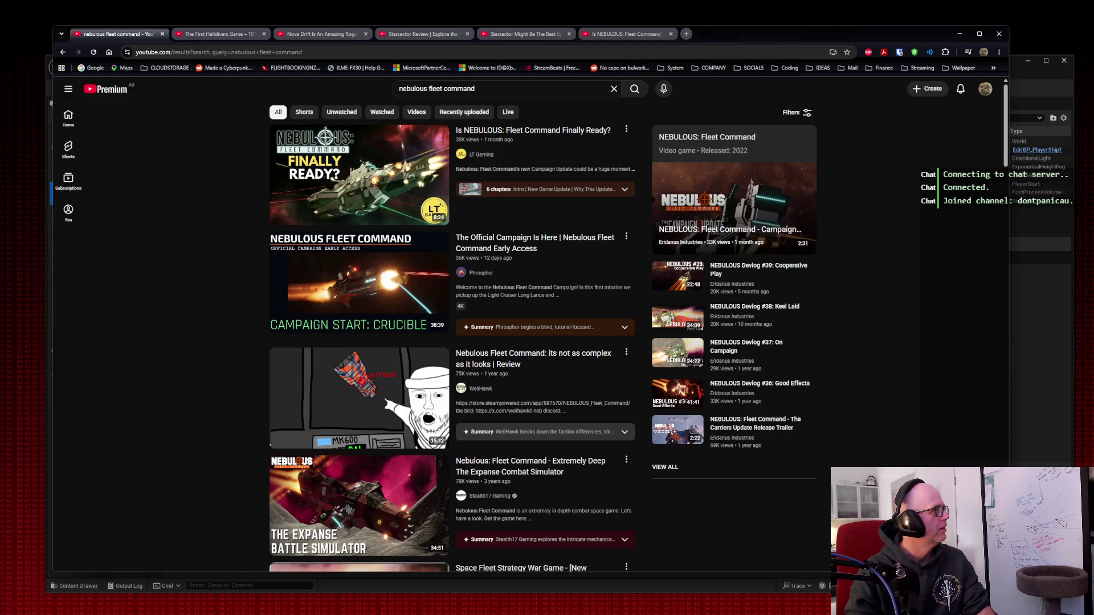
Step: Search 'void destroyer 2 gameplay' and open the Void Destroyer REVIEW video in a background tab
{"action": "left_click", "coordinate": [445, 91]}
{"action": "key", "text": "ctrl+a"}
{"action": "type", "text": "void dest"}
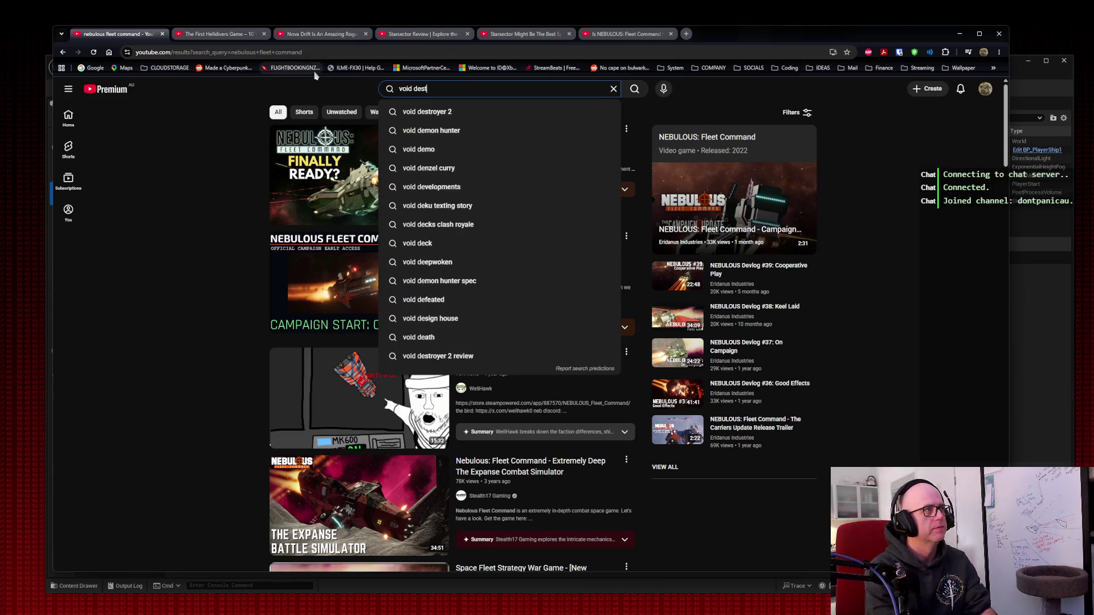
{"action": "type", "text": "royer gameplay"}
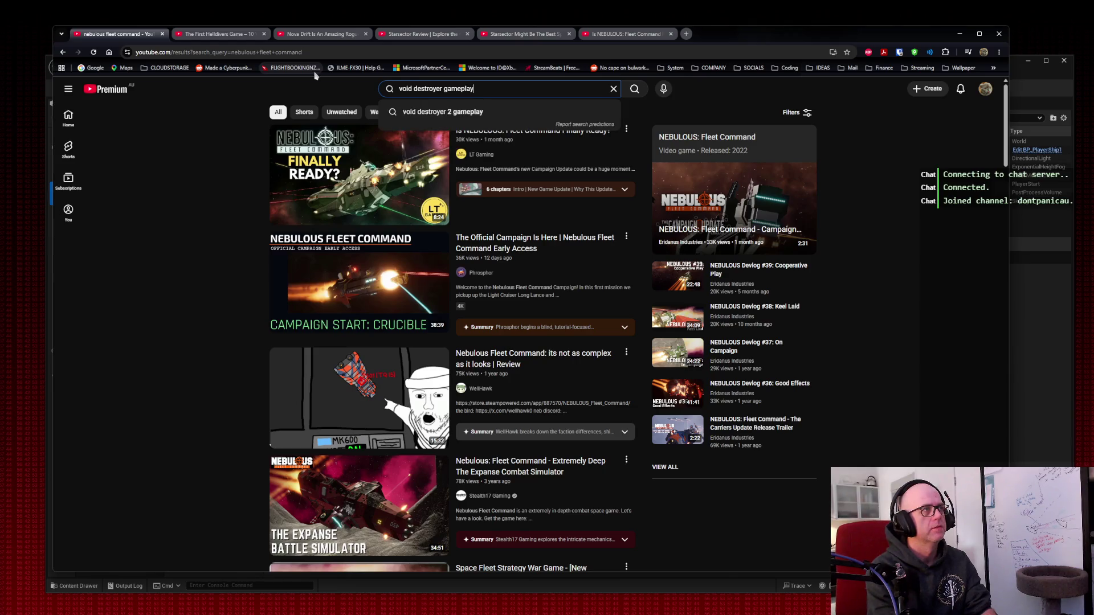
{"action": "key", "text": "Return"}
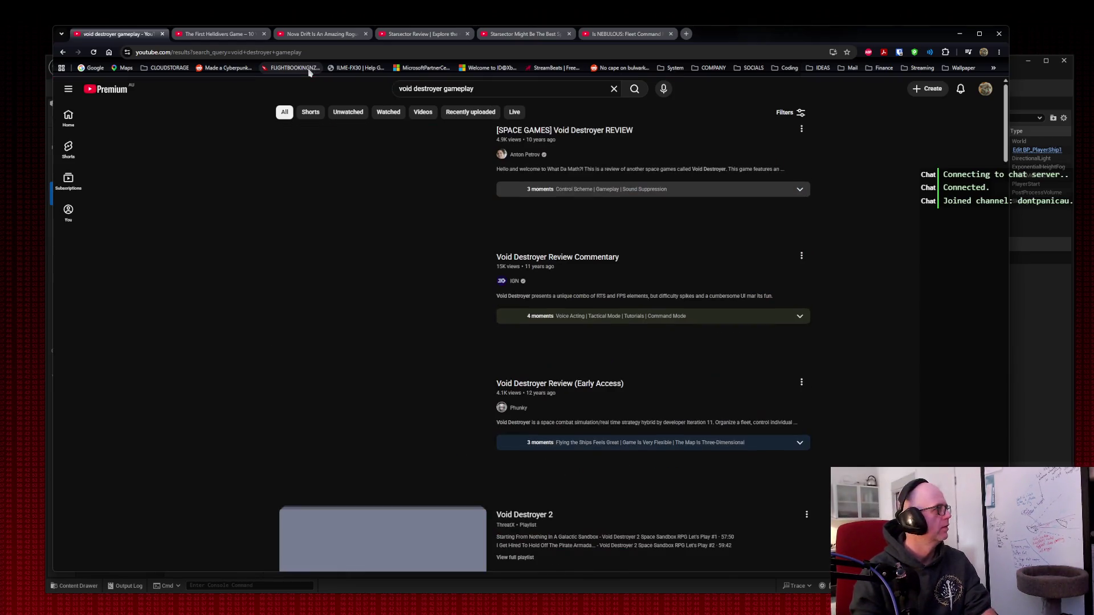
{"action": "left_click", "coordinate": [442, 90]}
{"action": "type", "text": "2"}
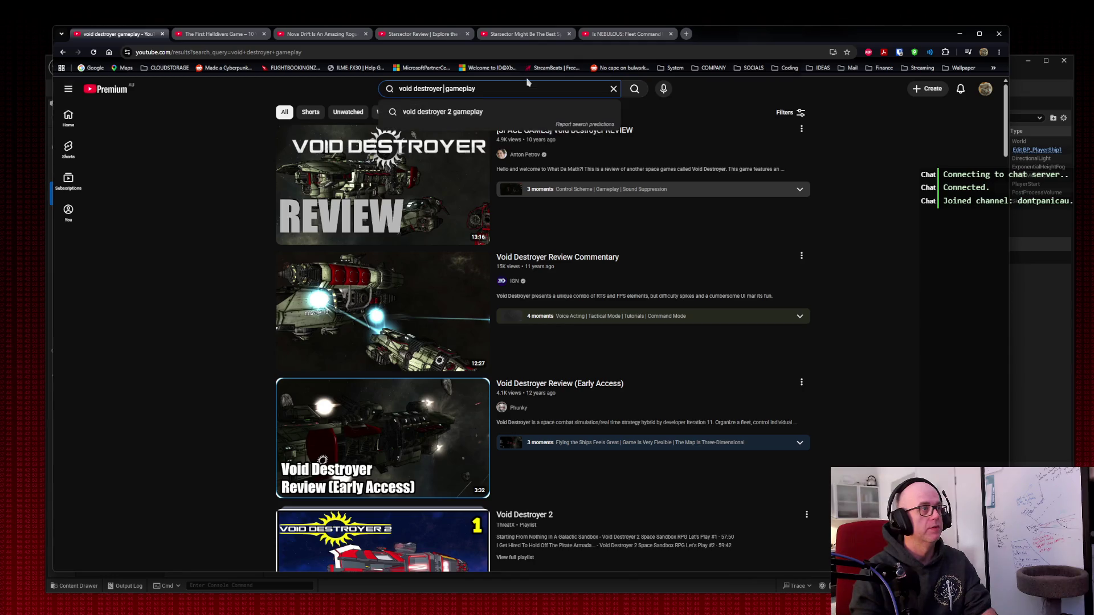
{"action": "key", "text": "Return"}
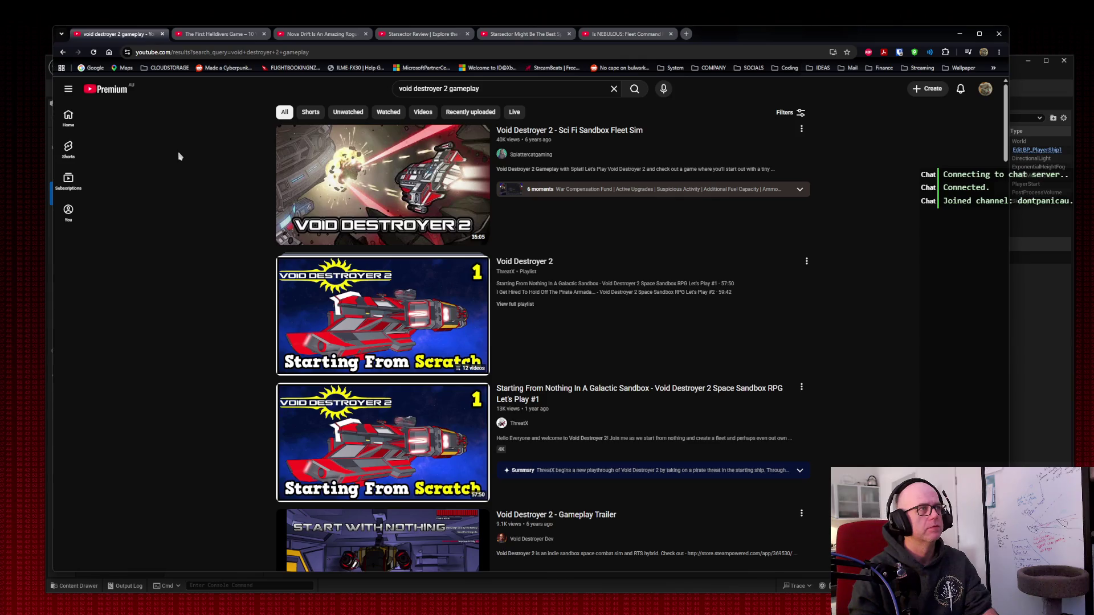
{"action": "scroll", "coordinate": [178, 188], "scroll_direction": "down", "scroll_amount": 5}
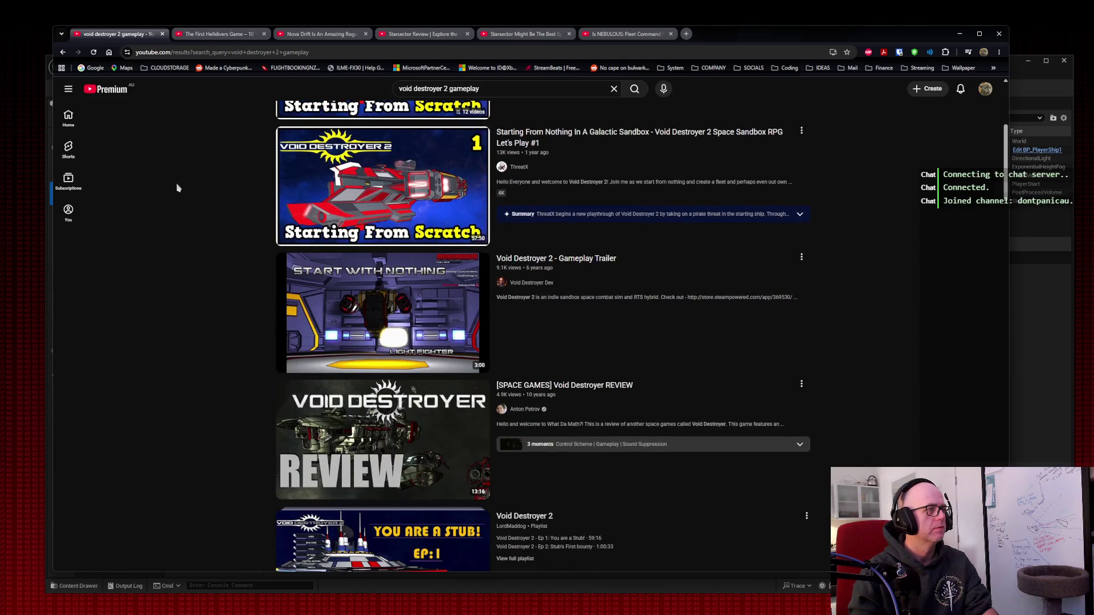
{"action": "middle_click", "coordinate": [437, 440]}
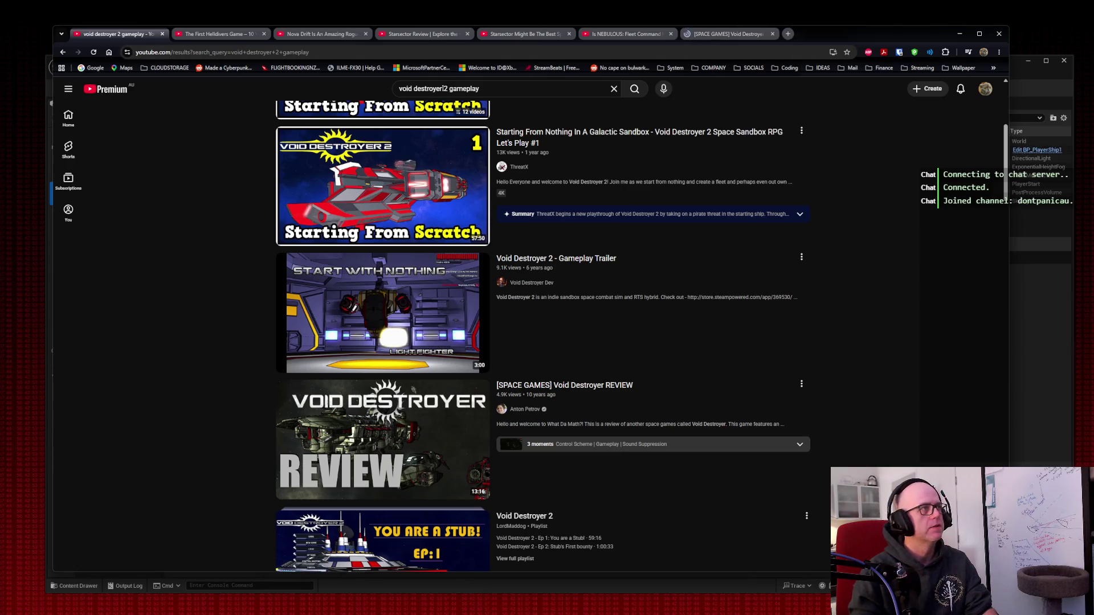
Step: Search 'star valor gameplay' and open the first Star Valor video in a background tab
{"action": "left_click_drag", "start_coordinate": [447, 88], "coordinate": [284, 89]}
{"action": "type", "text": "startt"}
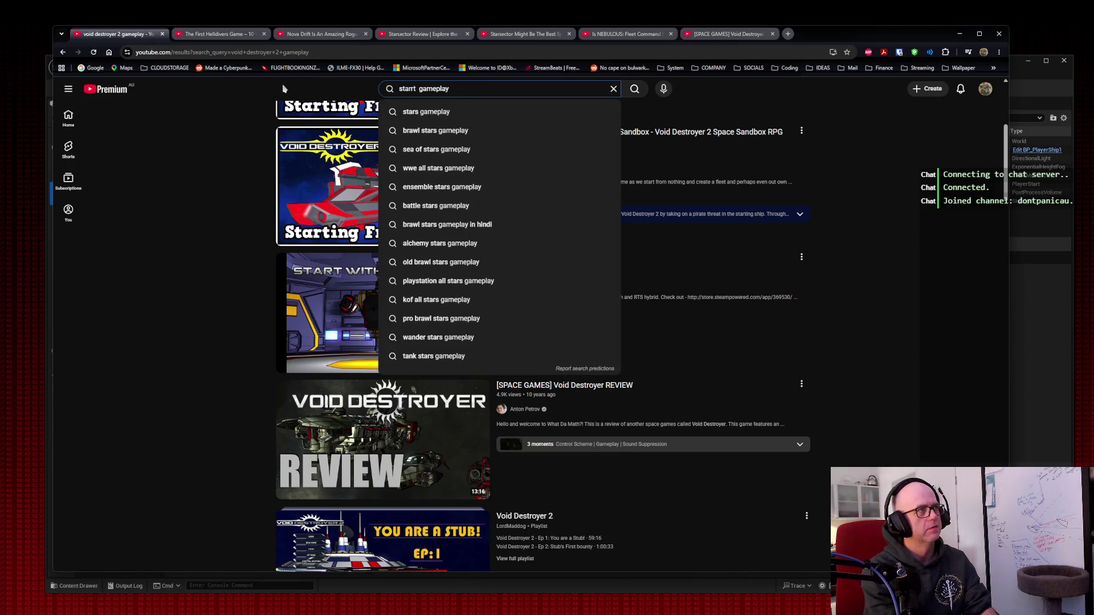
{"action": "key", "text": "BackSpace"}
{"action": "type", "text": "valor"}
{"action": "key", "text": "Return"}
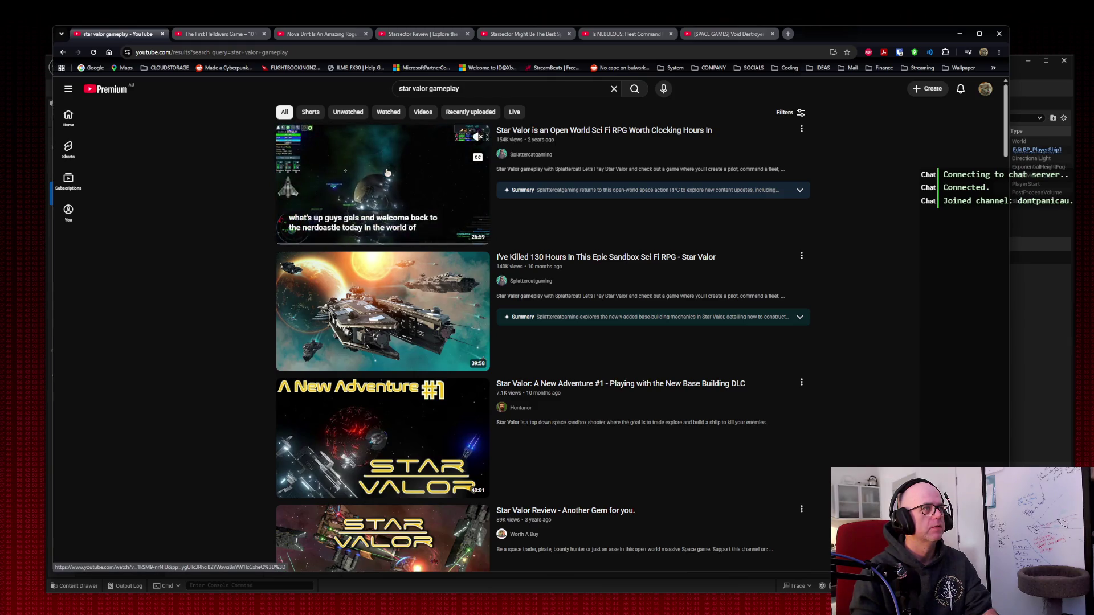
{"action": "middle_click", "coordinate": [376, 170]}
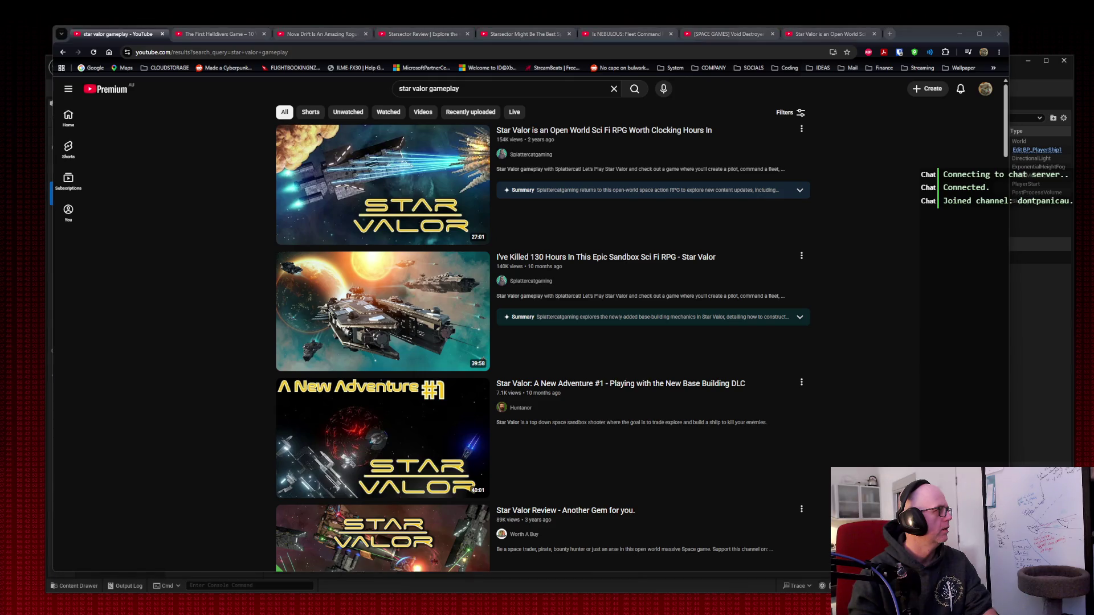
Step: Search 'The Last Federation gameplay' and open Let's Try: The Last Federation in a background tab
{"action": "triple_click", "coordinate": [425, 92]}
{"action": "type", "text": "The Last Federation gameplay"}
{"action": "key", "text": "Return"}
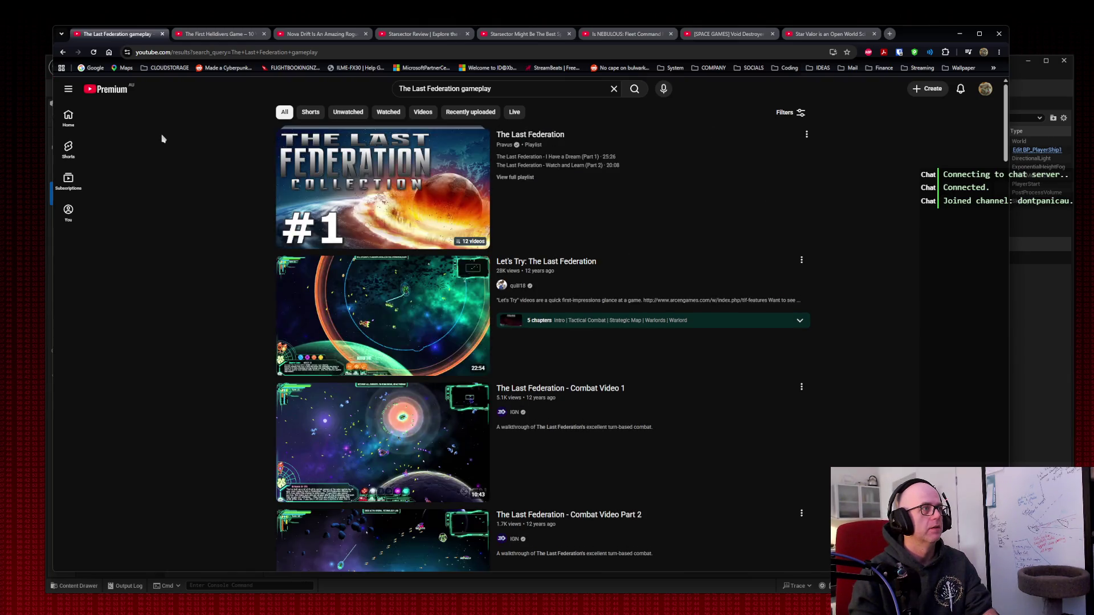
{"action": "middle_click", "coordinate": [322, 319]}
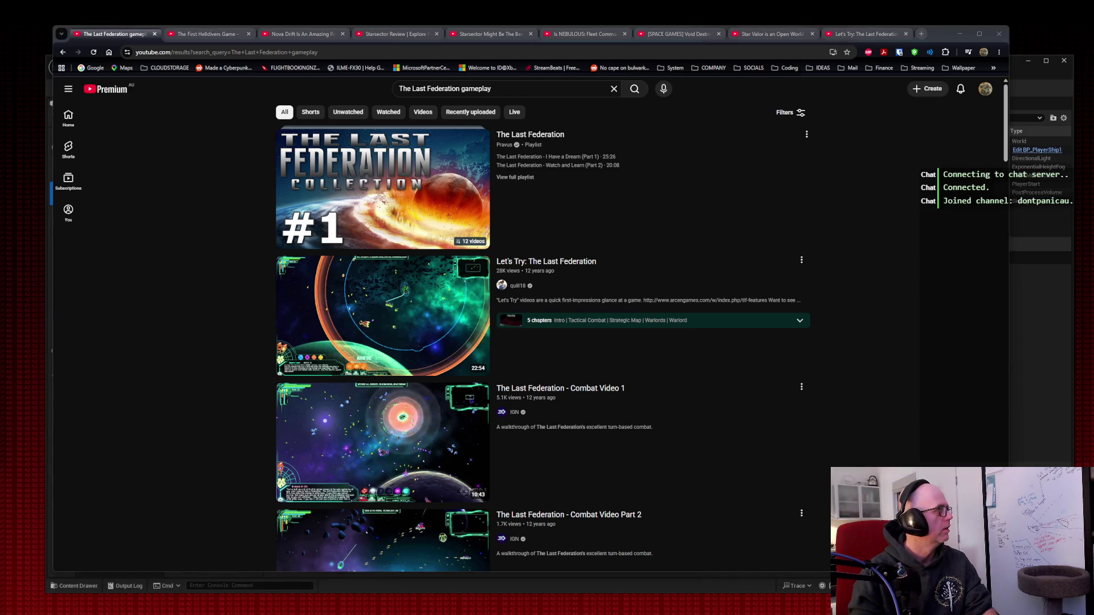
Step: Search 'House of the Dying Sun gameplay', then close that results tab
{"action": "left_click", "coordinate": [459, 88]}
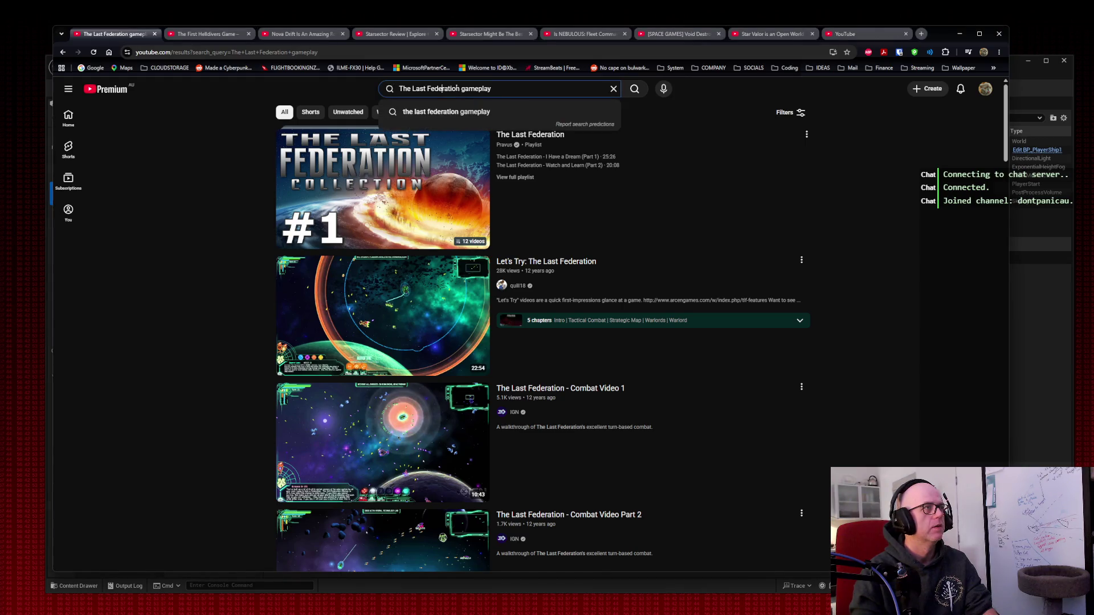
{"action": "left_click_drag", "start_coordinate": [460, 88], "coordinate": [353, 87]}
{"action": "type", "text": "House of the Dying Sun"}
{"action": "key", "text": "Return"}
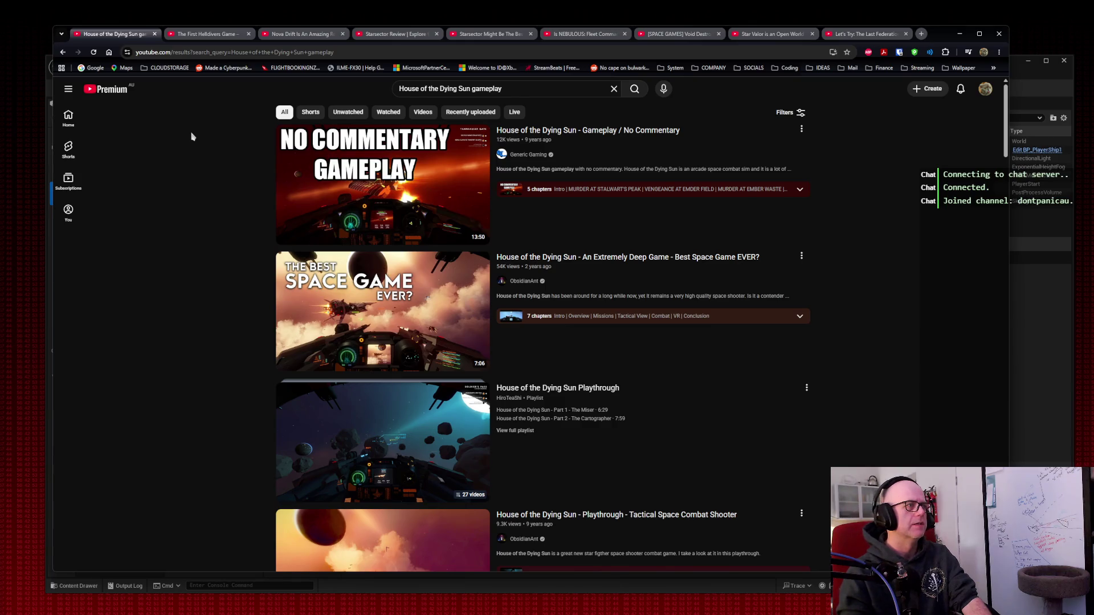
{"action": "mouse_move", "coordinate": [411, 317]}
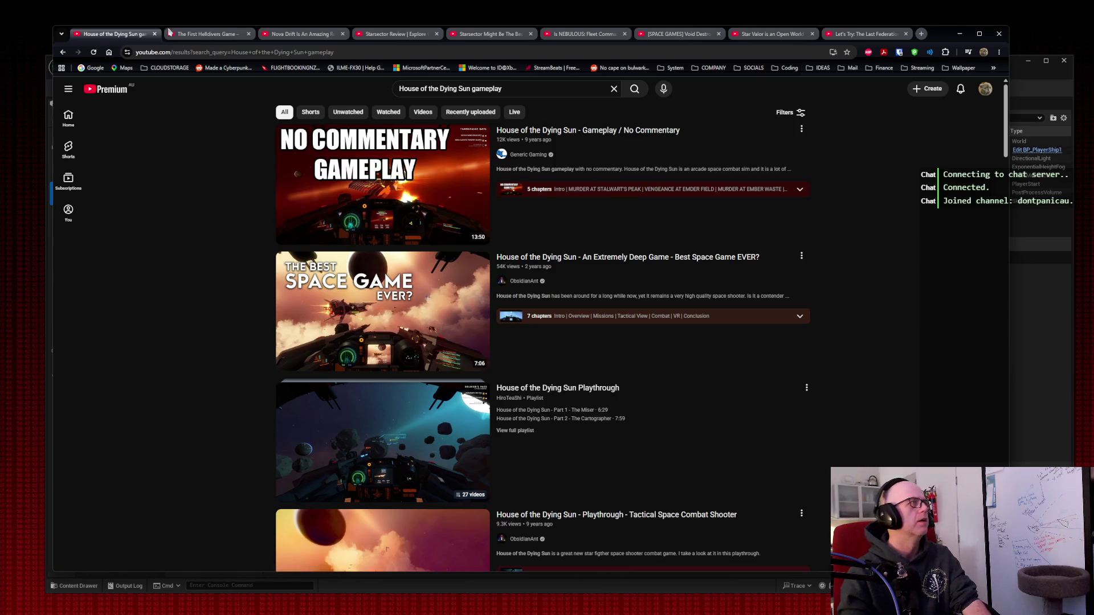
{"action": "left_click", "coordinate": [154, 33]}
Step: Close the Helldivers tab, and close Nova Drift after skipping it to 1:41
{"action": "left_click", "coordinate": [154, 33]}
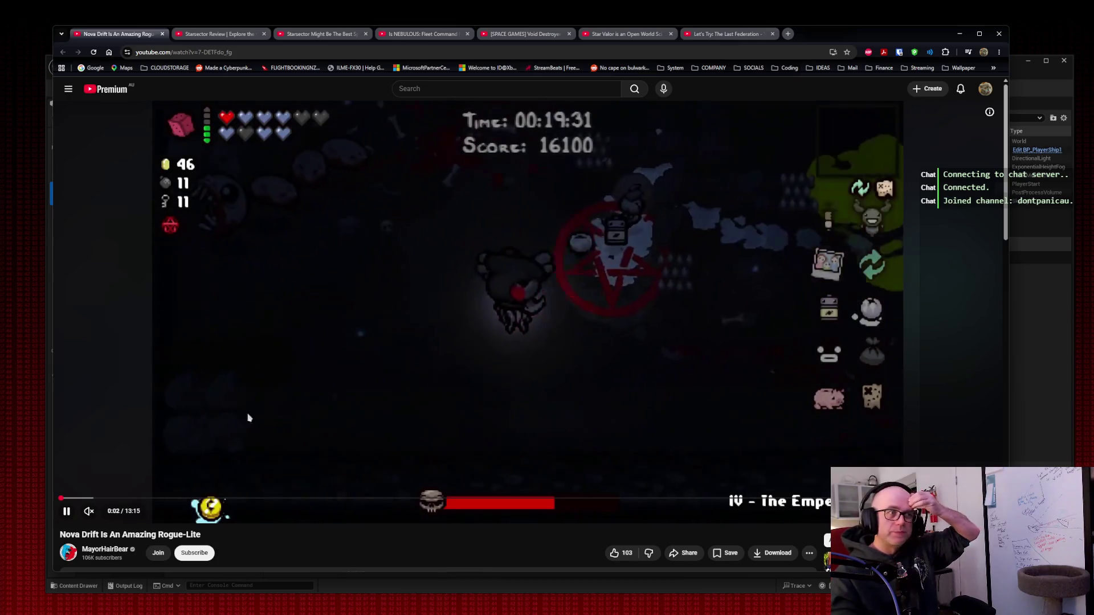
{"action": "left_click", "coordinate": [171, 498]}
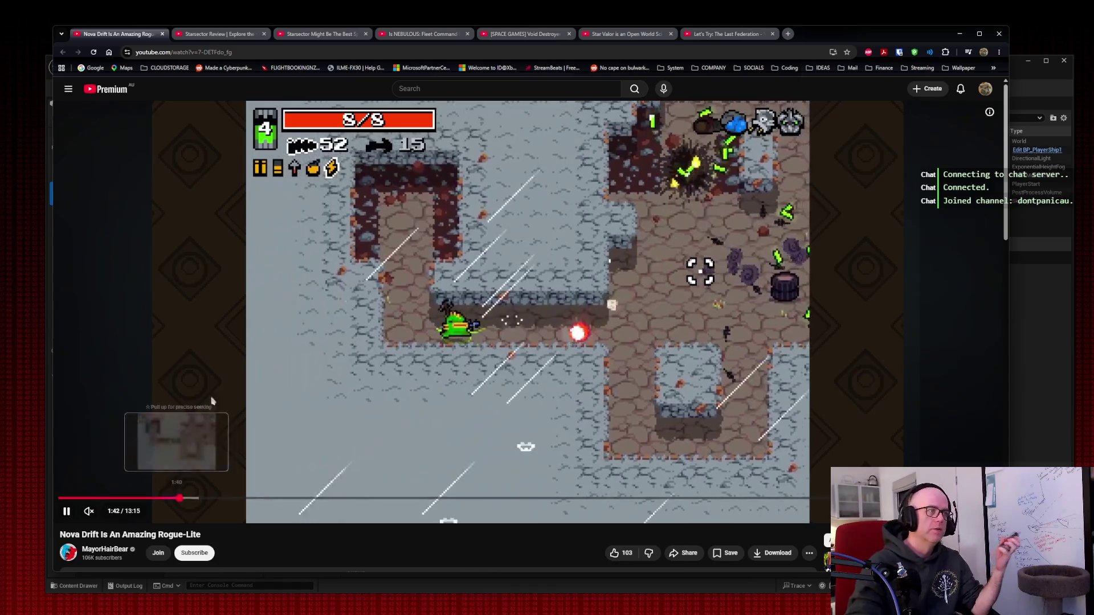
{"action": "key", "text": "ctrl+w"}
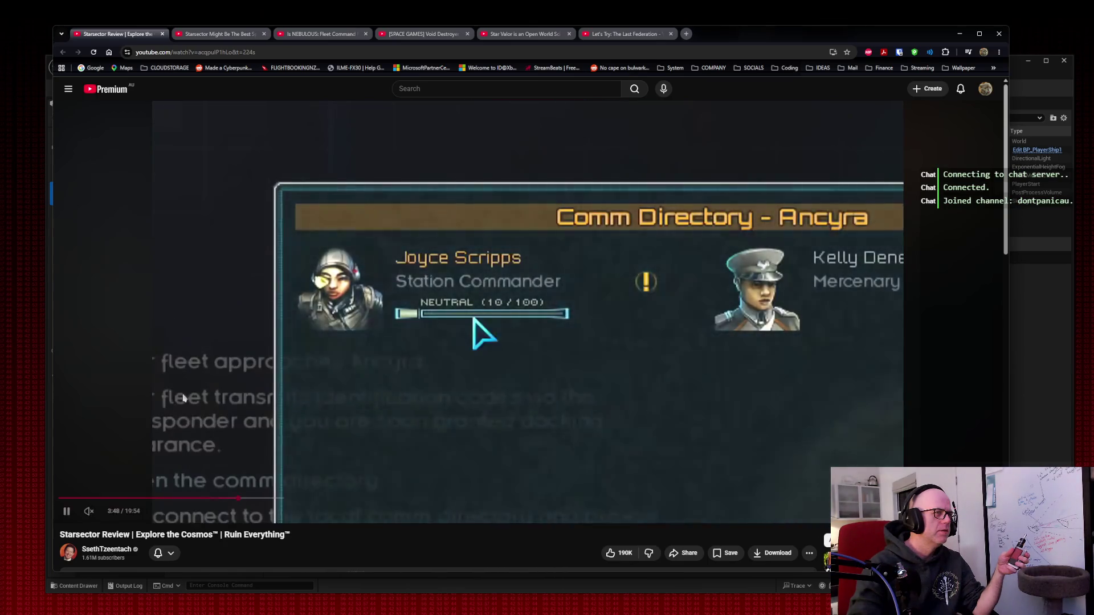
Step: Close both Starsector tabs and the NEBULOUS tab, after seeking to 5:08 and 4:40
{"action": "left_click", "coordinate": [163, 34]}
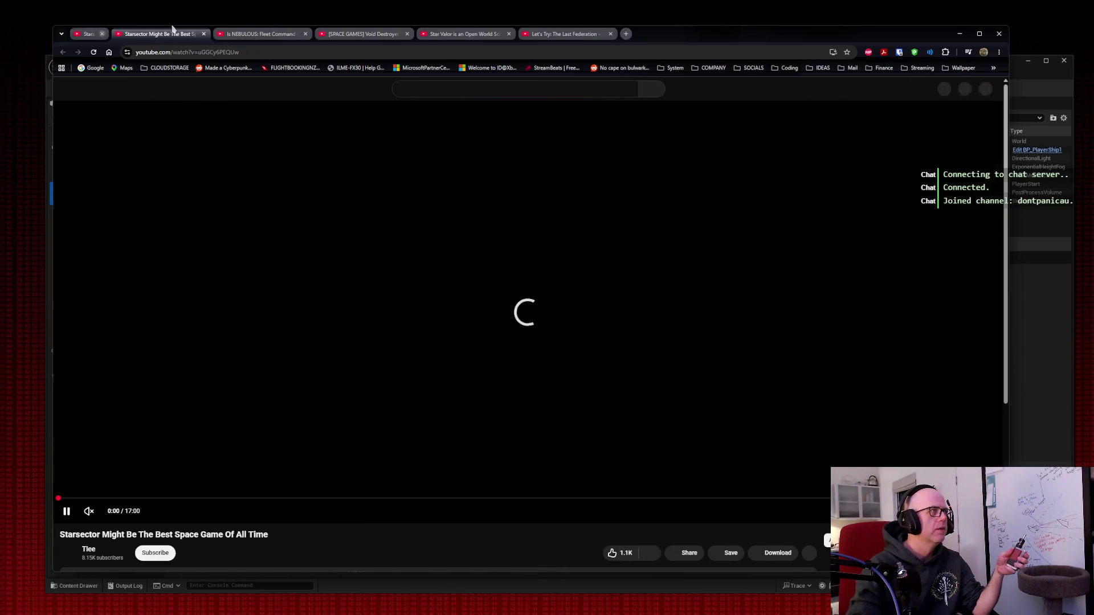
{"action": "left_click", "coordinate": [344, 498]}
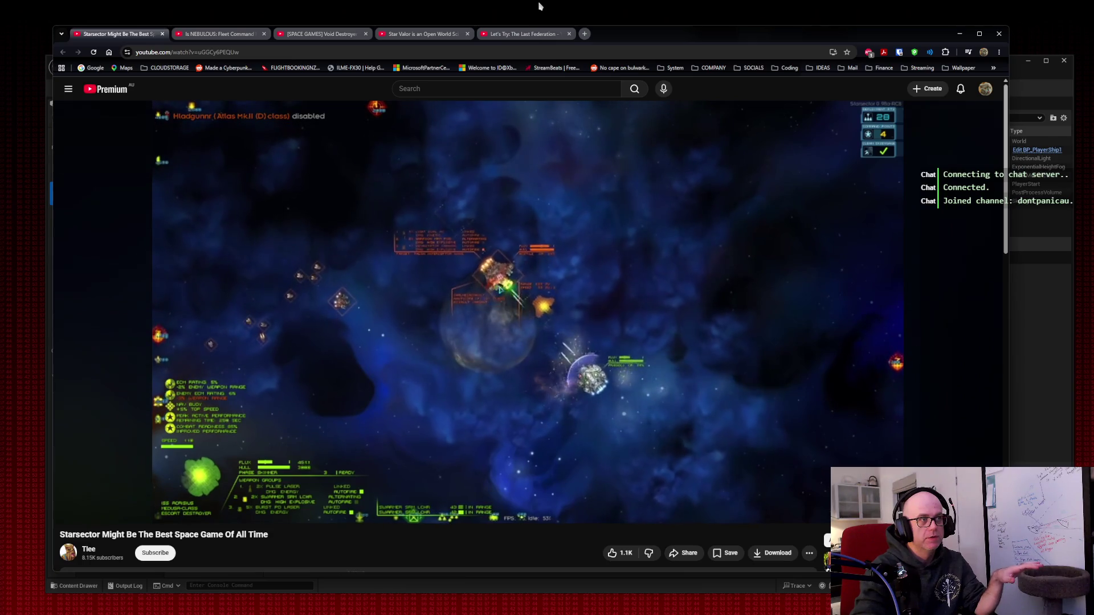
{"action": "mouse_move", "coordinate": [517, 302]}
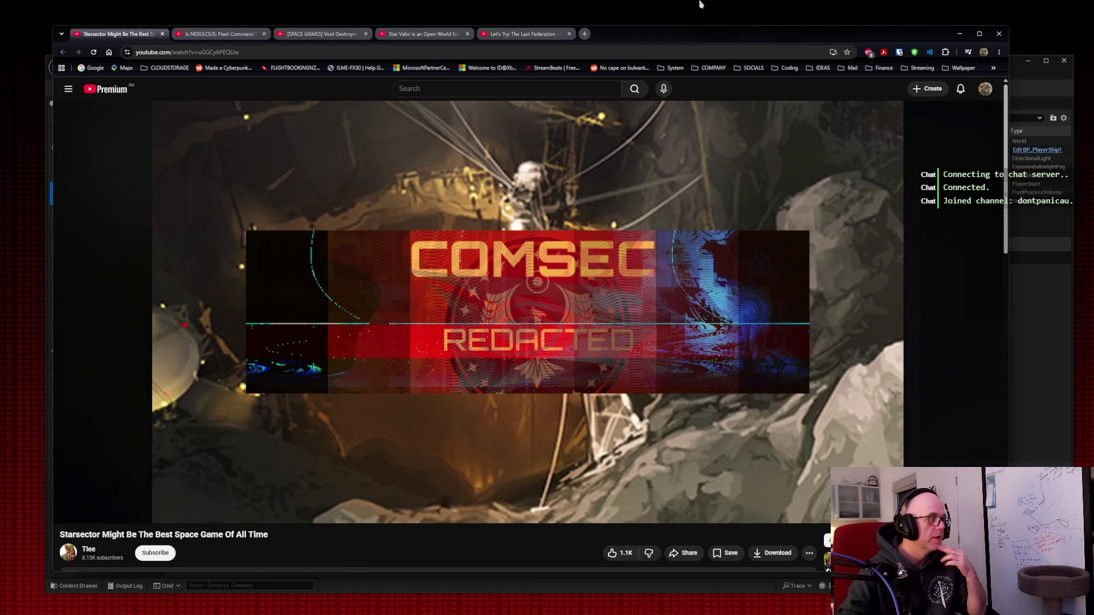
{"action": "left_click", "coordinate": [162, 34]}
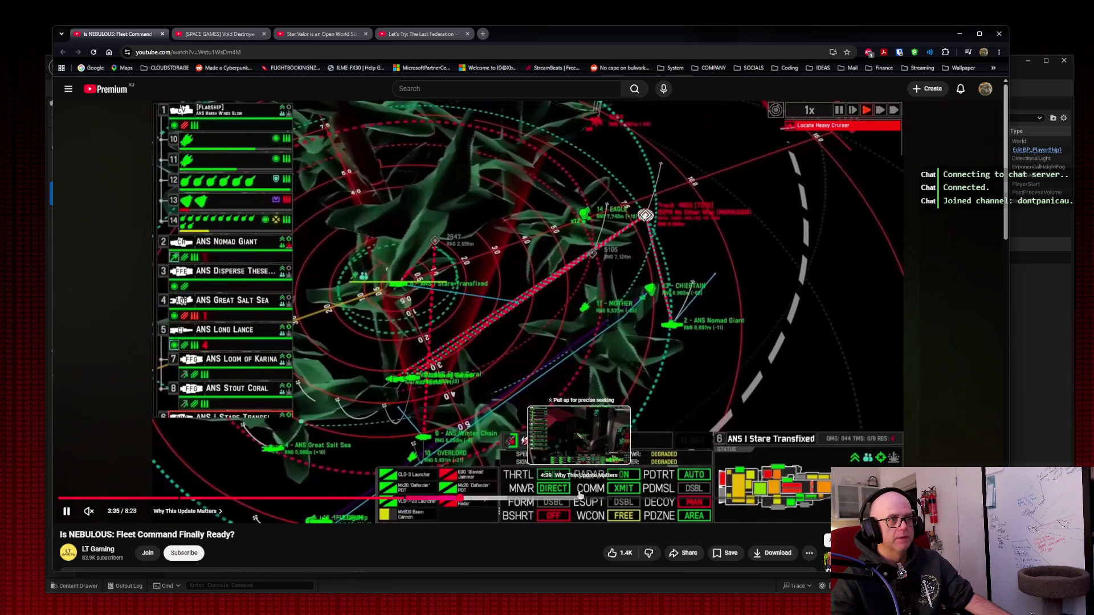
{"action": "left_click", "coordinate": [579, 496]}
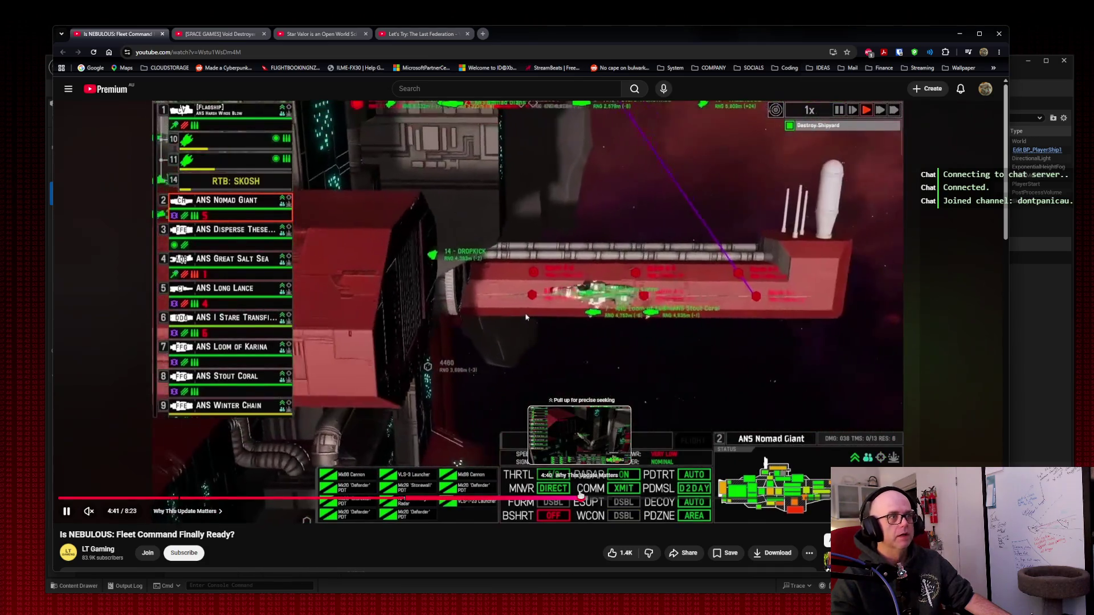
{"action": "left_click", "coordinate": [163, 35]}
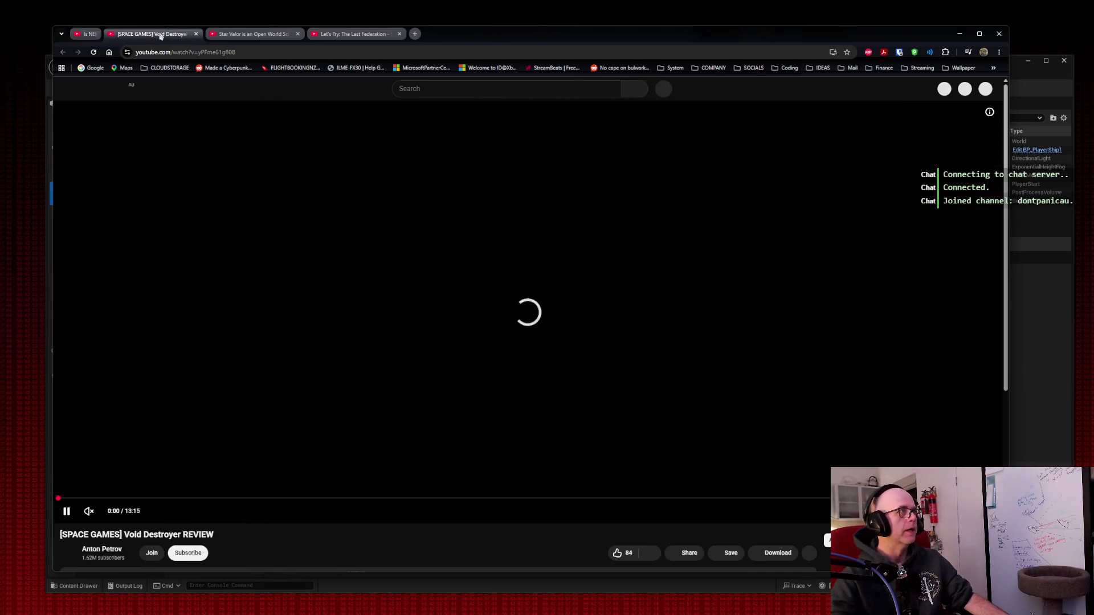
Step: Close the Void Destroyer and Star Valor tabs, seek The Last Federation to 6:02, then leave the browser
{"action": "left_click", "coordinate": [385, 500]}
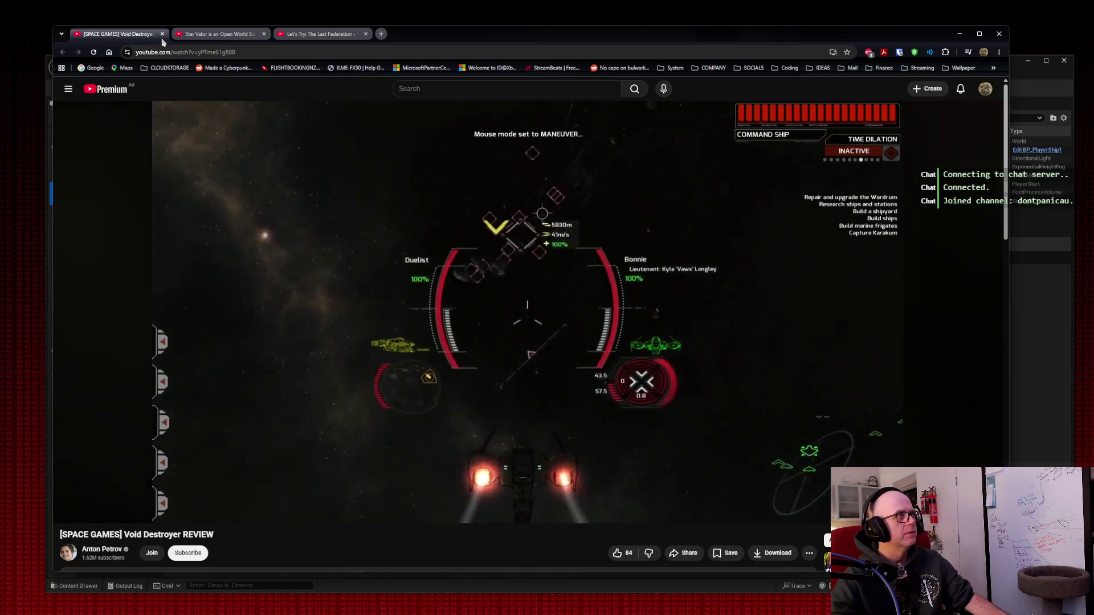
{"action": "left_click", "coordinate": [188, 34]}
{"action": "left_click", "coordinate": [113, 34]}
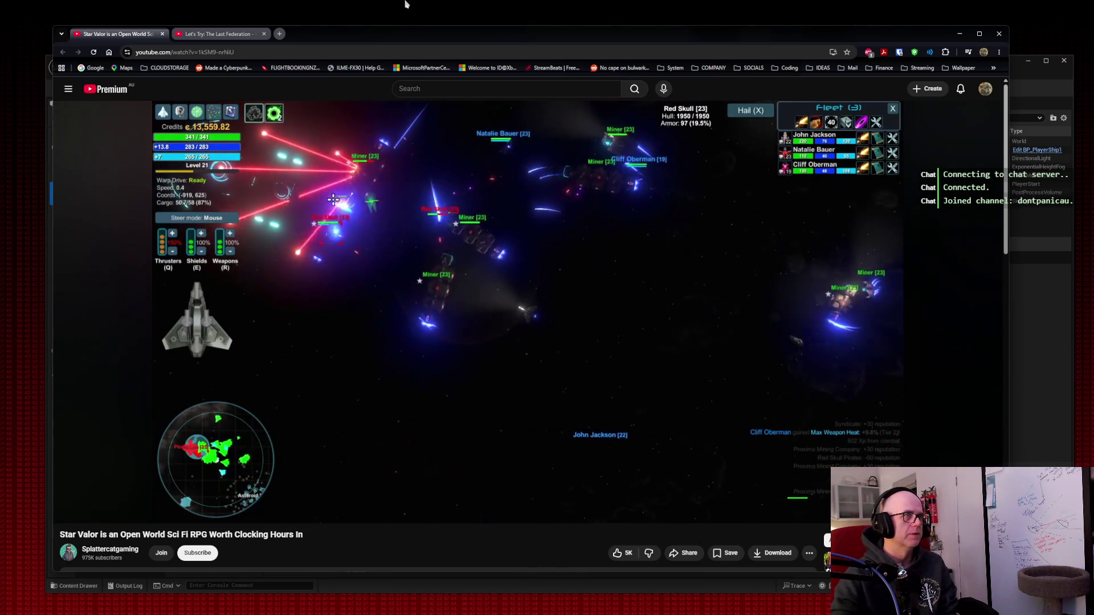
{"action": "left_click", "coordinate": [162, 34]}
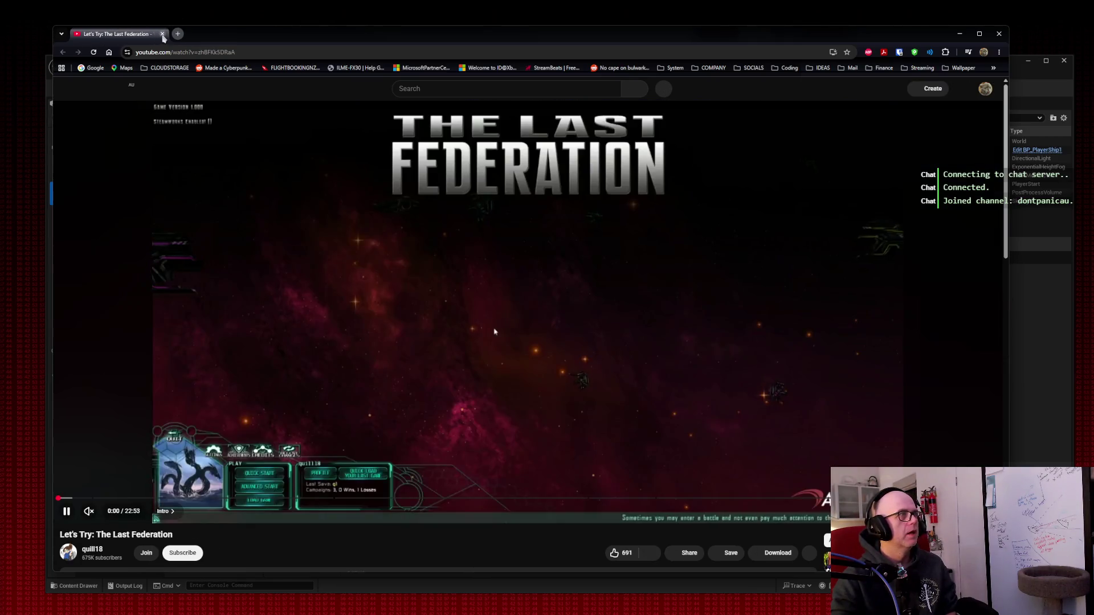
{"action": "left_click_drag", "start_coordinate": [307, 502], "coordinate": [308, 500]}
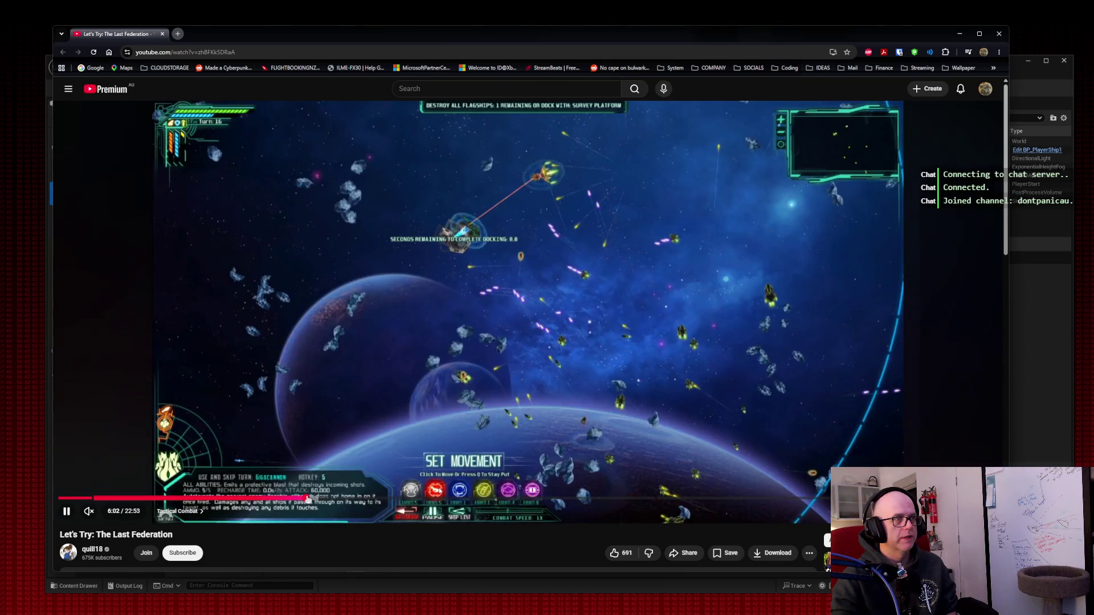
{"action": "left_click", "coordinate": [162, 34]}
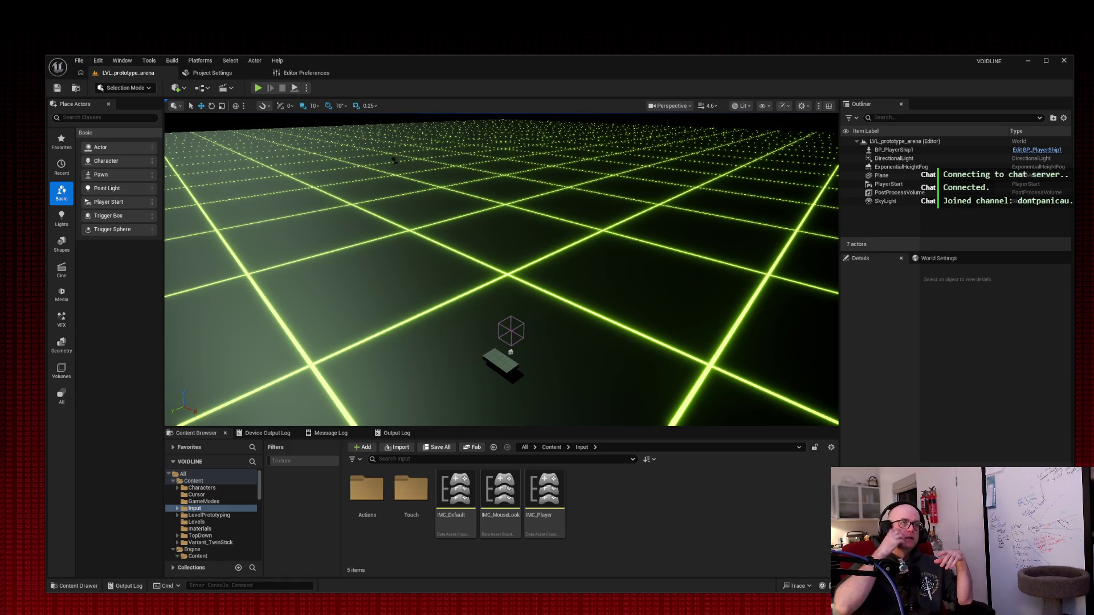
Step: Open MI_Battlegrid, return to LVL_prototype_arena, and browse the Content/Characters folder
{"action": "double_click", "coordinate": [294, 238]}
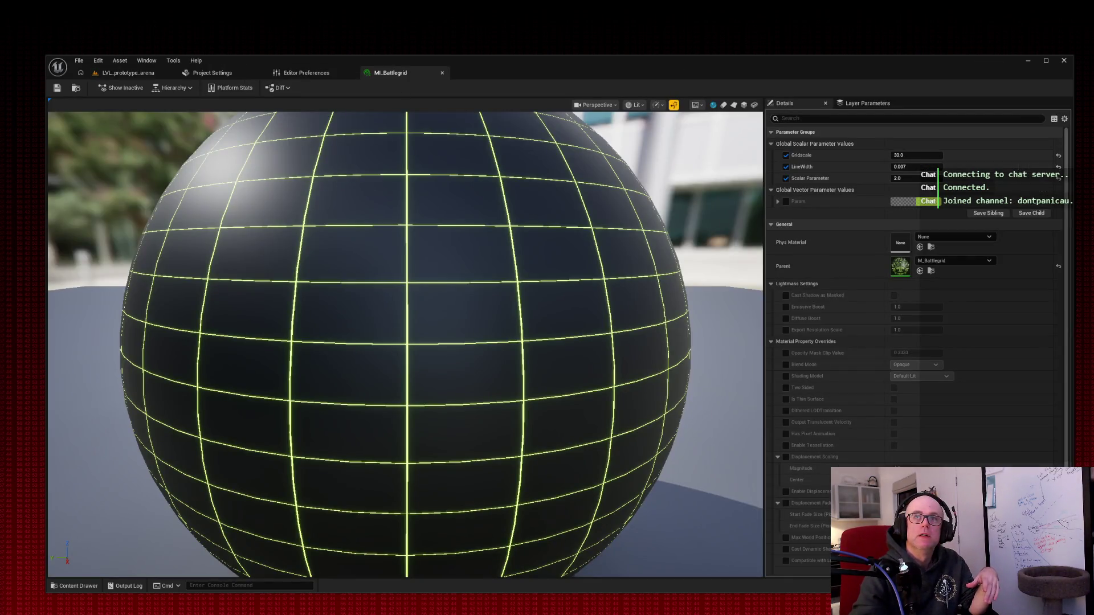
{"action": "left_click", "coordinate": [130, 74]}
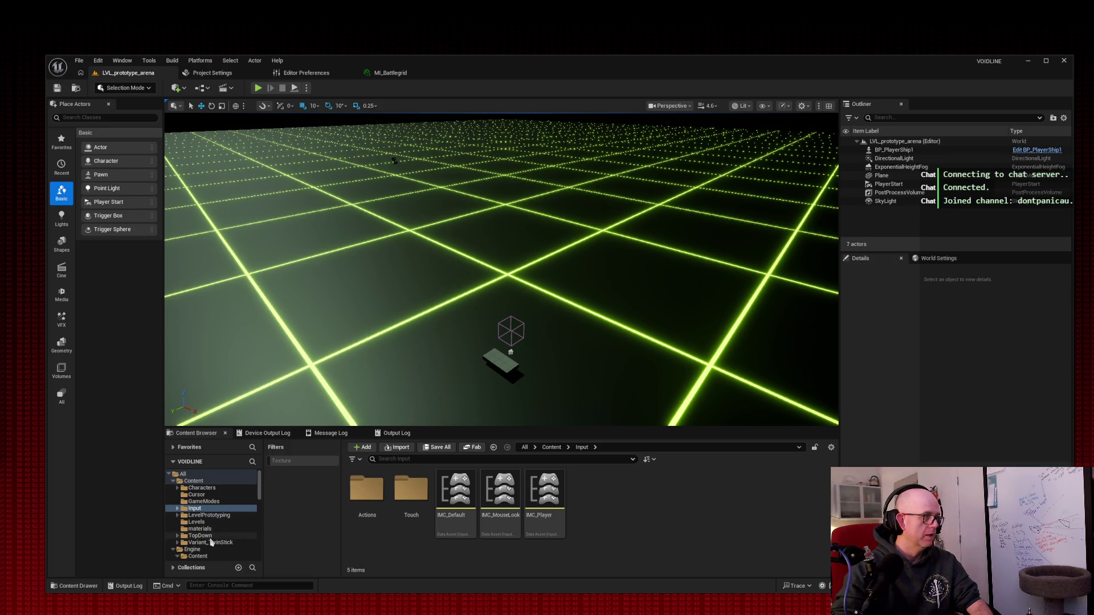
{"action": "left_click", "coordinate": [212, 489]}
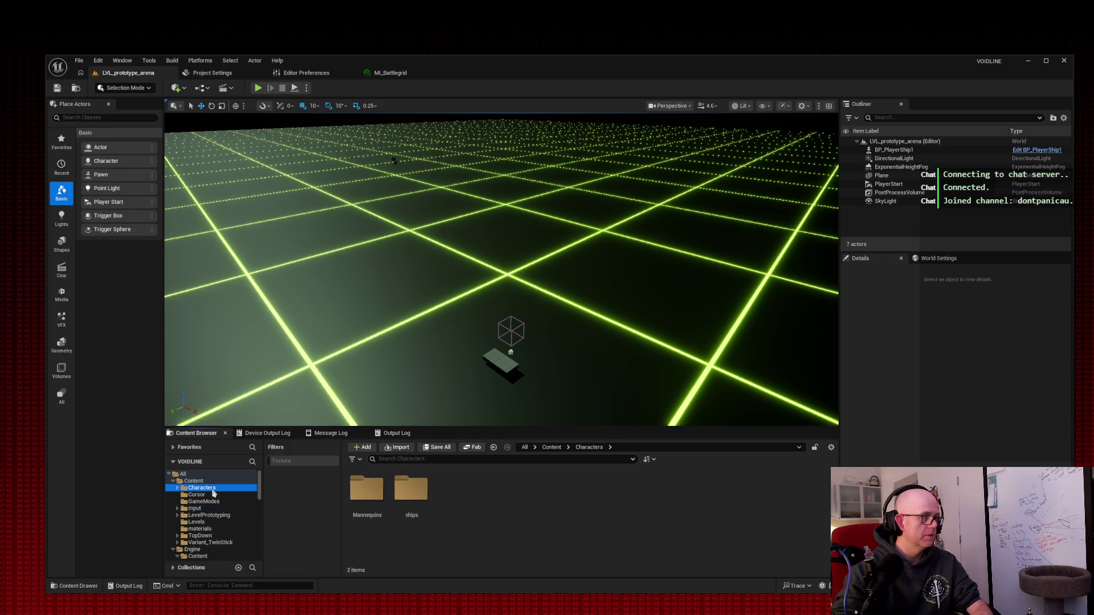
Step: Open BP_PlayerShip1 from Characters/ships, review its movement Event Graph, and view Construction Script
{"action": "double_click", "coordinate": [411, 489]}
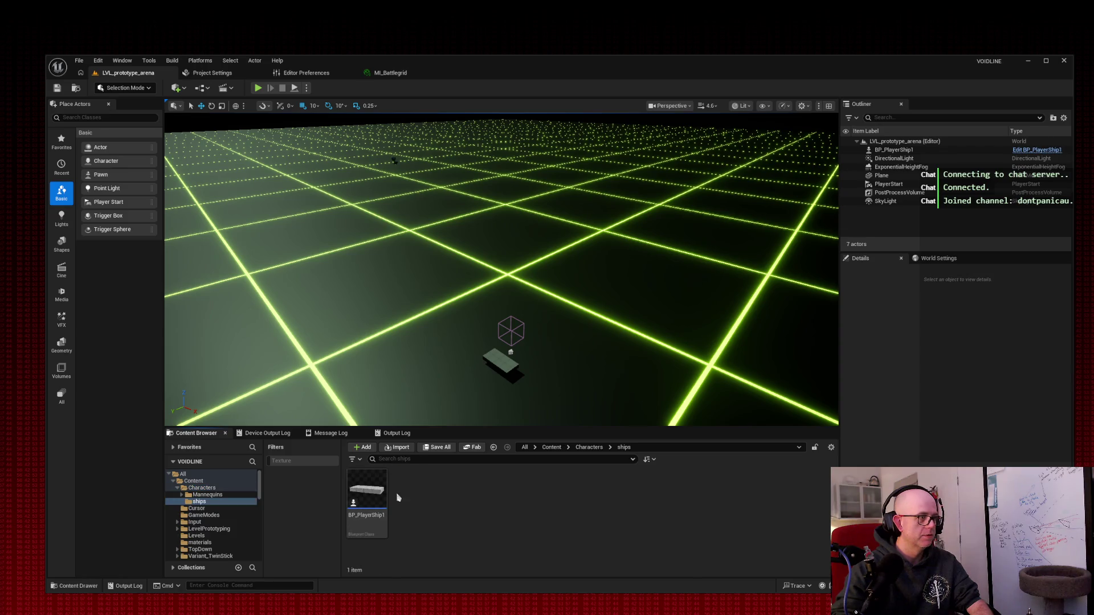
{"action": "double_click", "coordinate": [369, 485]}
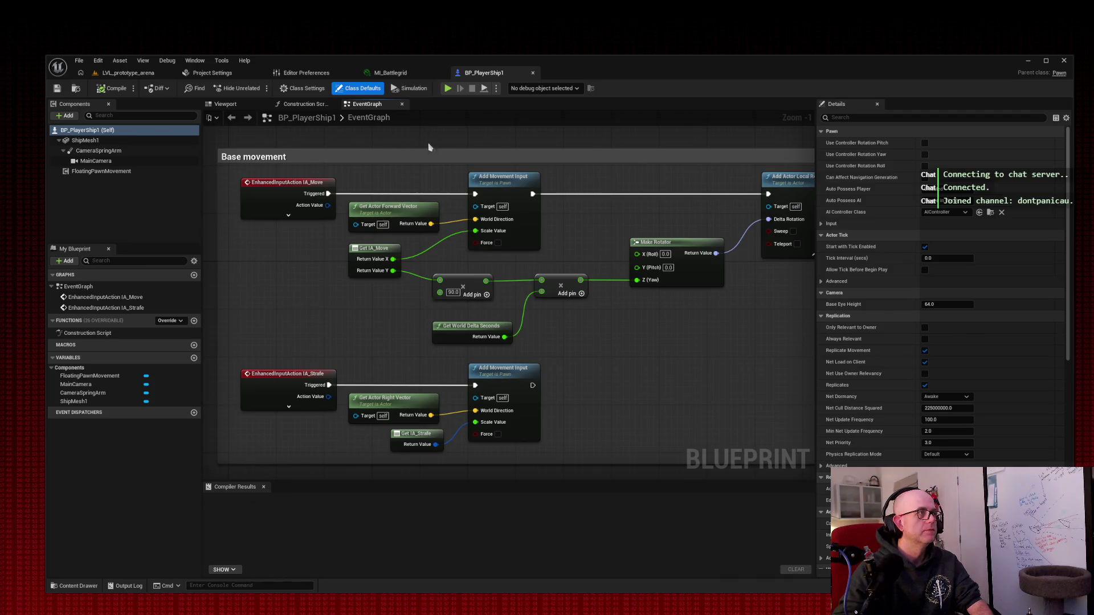
{"action": "mouse_move", "coordinate": [487, 148]}
{"action": "left_mouse_down"}
{"action": "mouse_move", "coordinate": [521, 121]}
{"action": "mouse_move", "coordinate": [357, 139]}
{"action": "mouse_move", "coordinate": [459, 144]}
{"action": "left_mouse_up"}
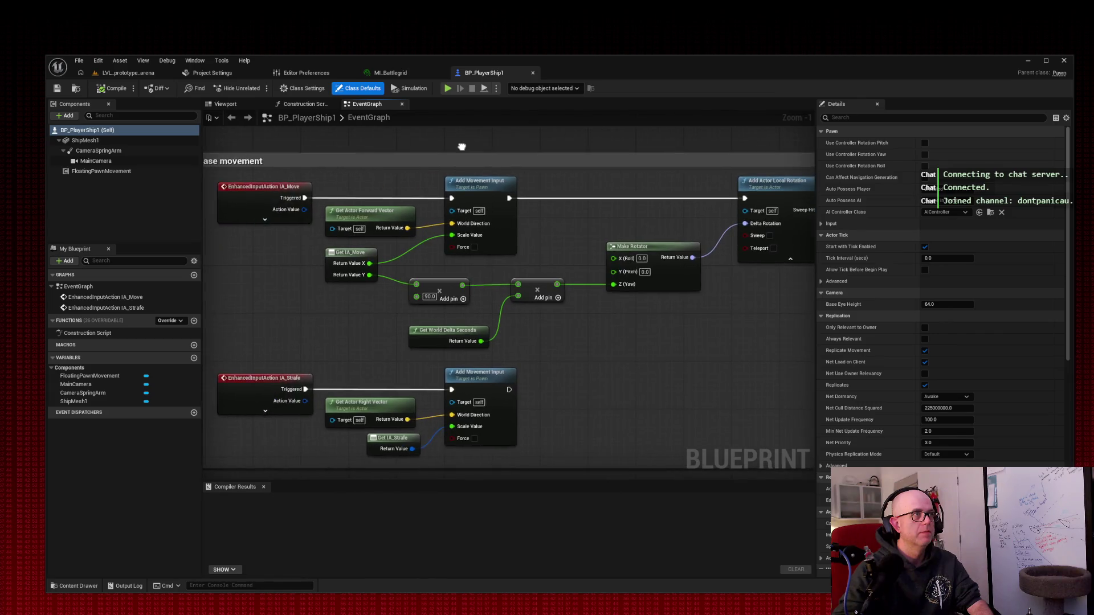
{"action": "scroll", "coordinate": [455, 140], "scroll_direction": "down", "scroll_amount": 2}
{"action": "scroll", "coordinate": [454, 140], "scroll_direction": "down", "scroll_amount": 1}
{"action": "scroll", "coordinate": [455, 139], "scroll_direction": "up", "scroll_amount": 1}
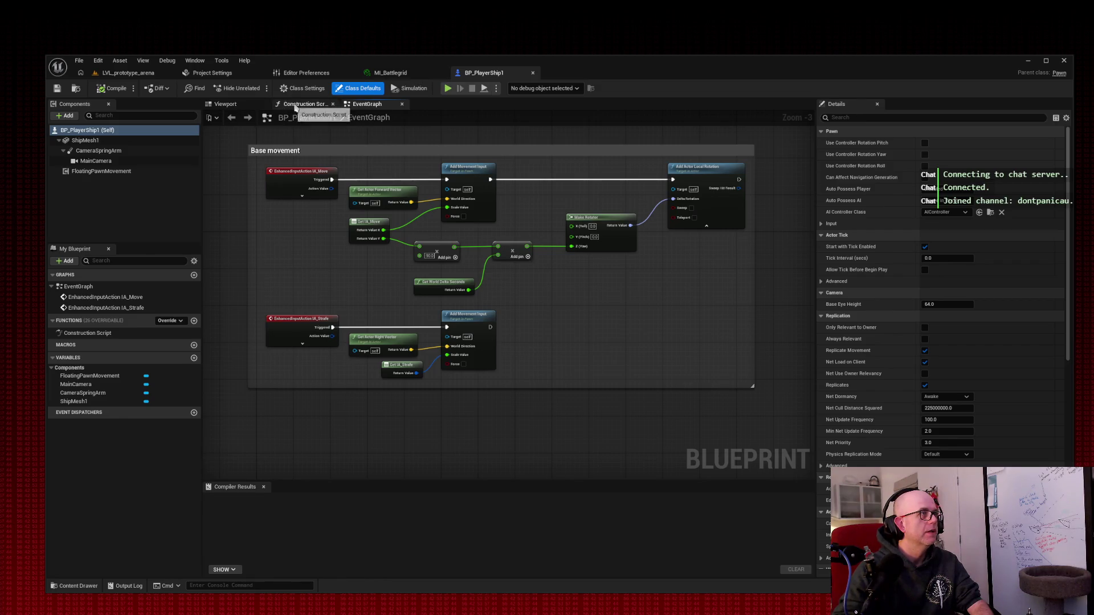
{"action": "left_click", "coordinate": [301, 105]}
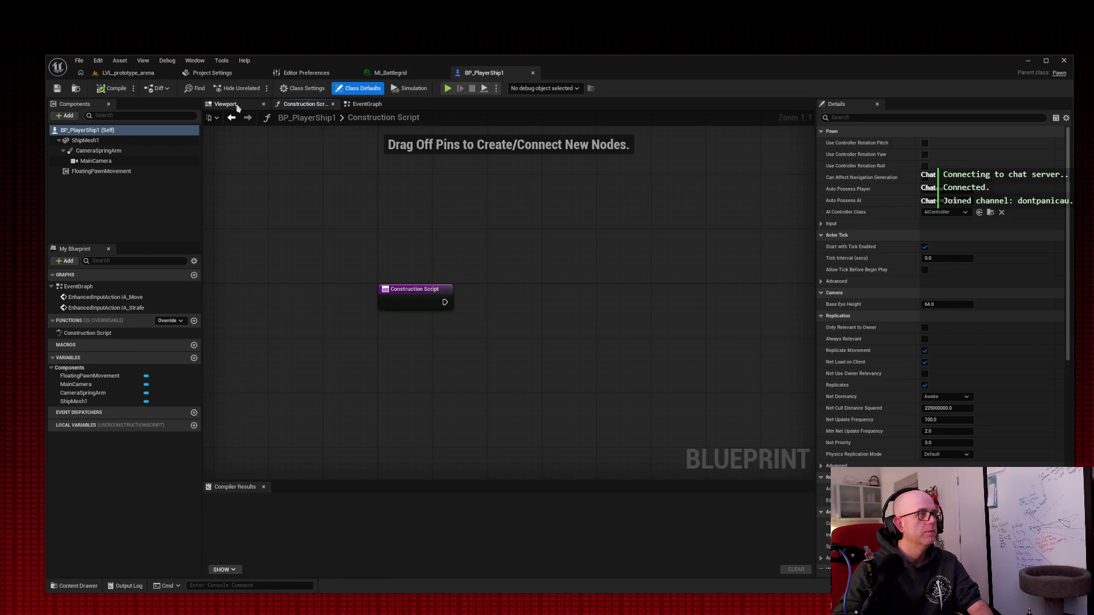
Step: Switch to BP_PlayerShip1's Viewport and orbit around the flat box-shaped ship mesh
{"action": "left_click", "coordinate": [225, 104]}
{"action": "scroll", "coordinate": [509, 302], "scroll_direction": "down", "scroll_amount": 5}
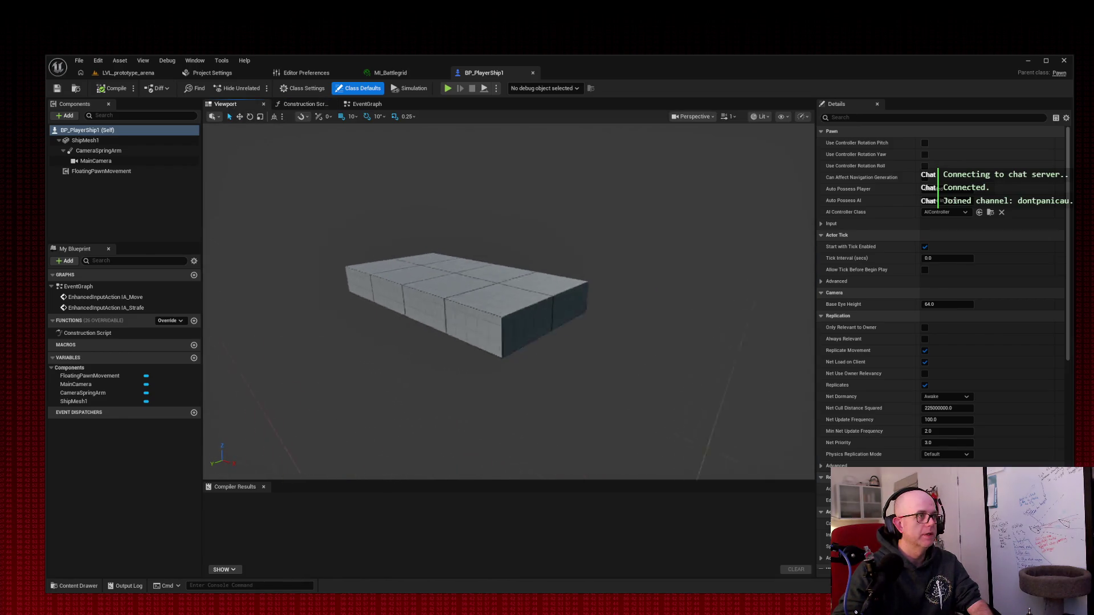
{"action": "mouse_move", "coordinate": [509, 302]}
{"action": "left_mouse_down"}
{"action": "mouse_move", "coordinate": [541, 302]}
{"action": "mouse_move", "coordinate": [513, 307]}
{"action": "mouse_move", "coordinate": [547, 285]}
{"action": "mouse_move", "coordinate": [513, 296]}
{"action": "mouse_move", "coordinate": [538, 191]}
{"action": "left_mouse_up"}
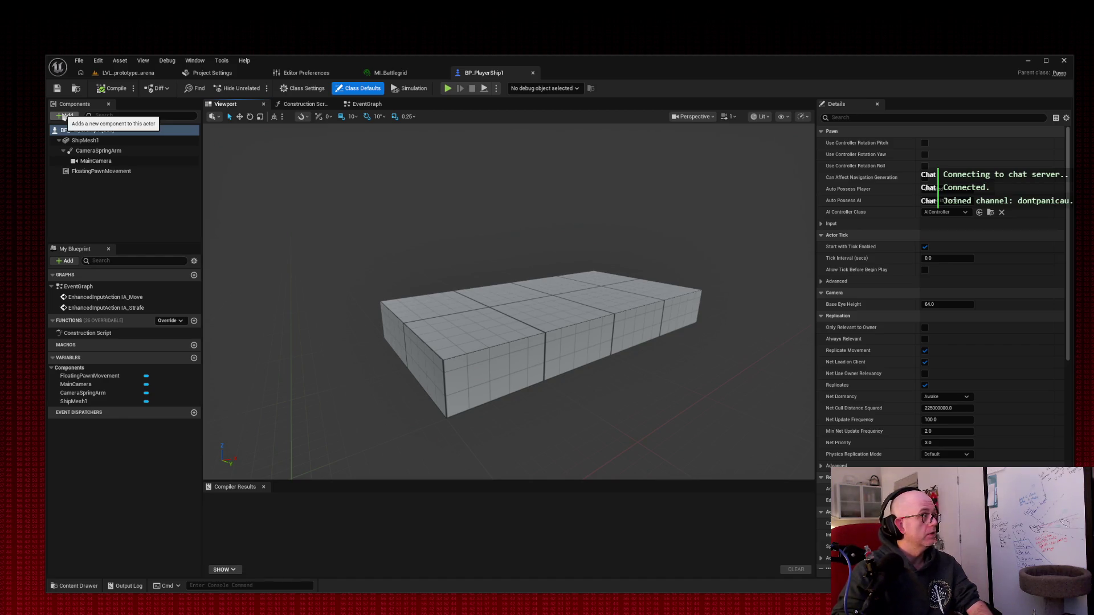
Step: Add a Spring Arm component named SA_TacticalISO to BP_PlayerShip1
{"action": "left_click", "coordinate": [66, 116]}
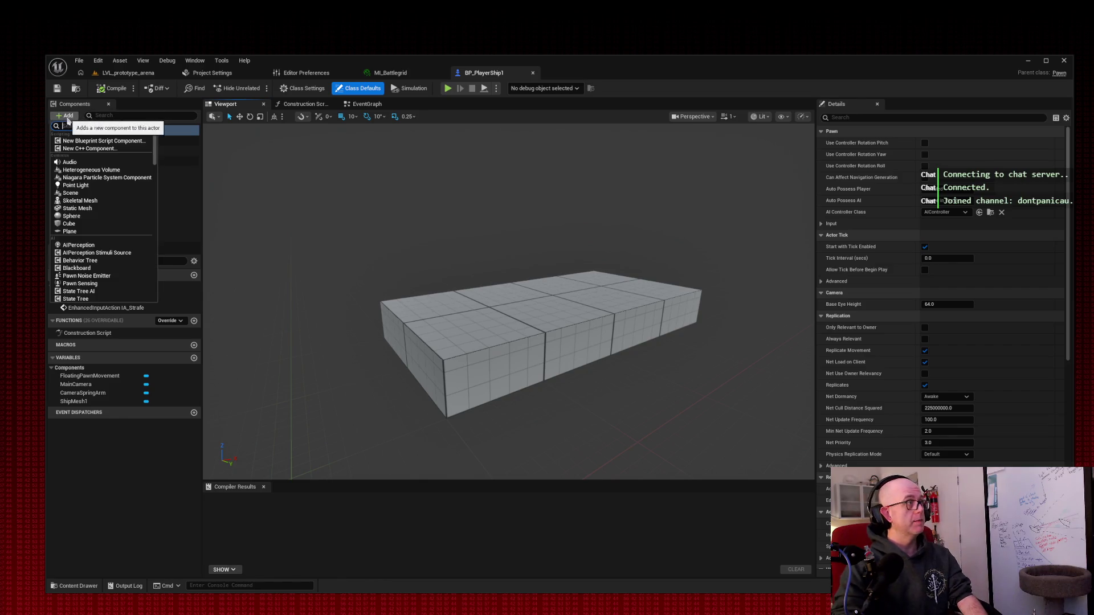
{"action": "type", "text": "sp"}
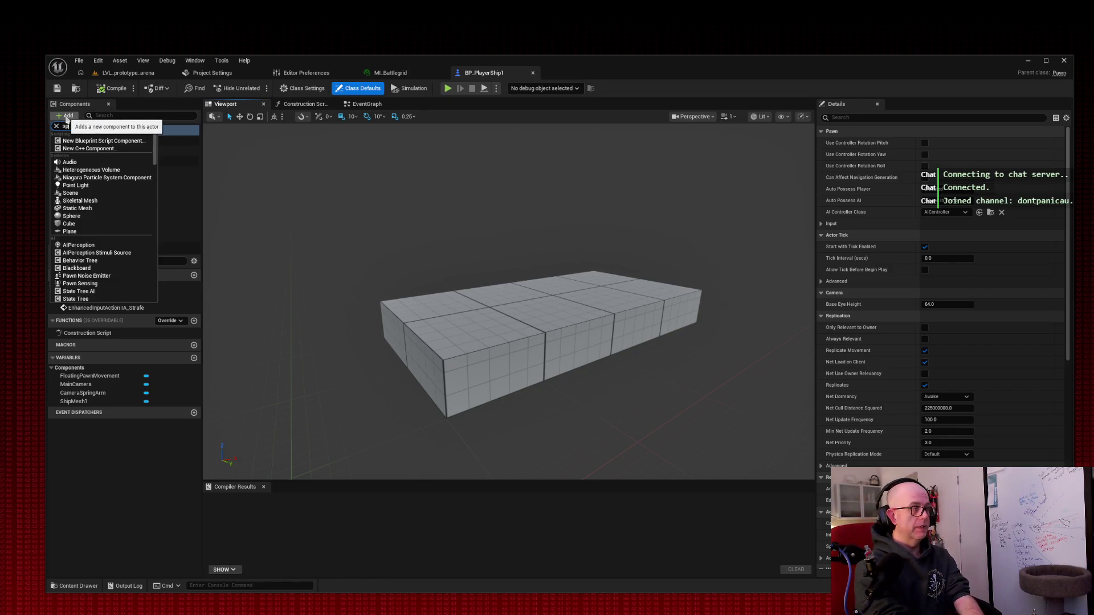
{"action": "type", "text": "ring"}
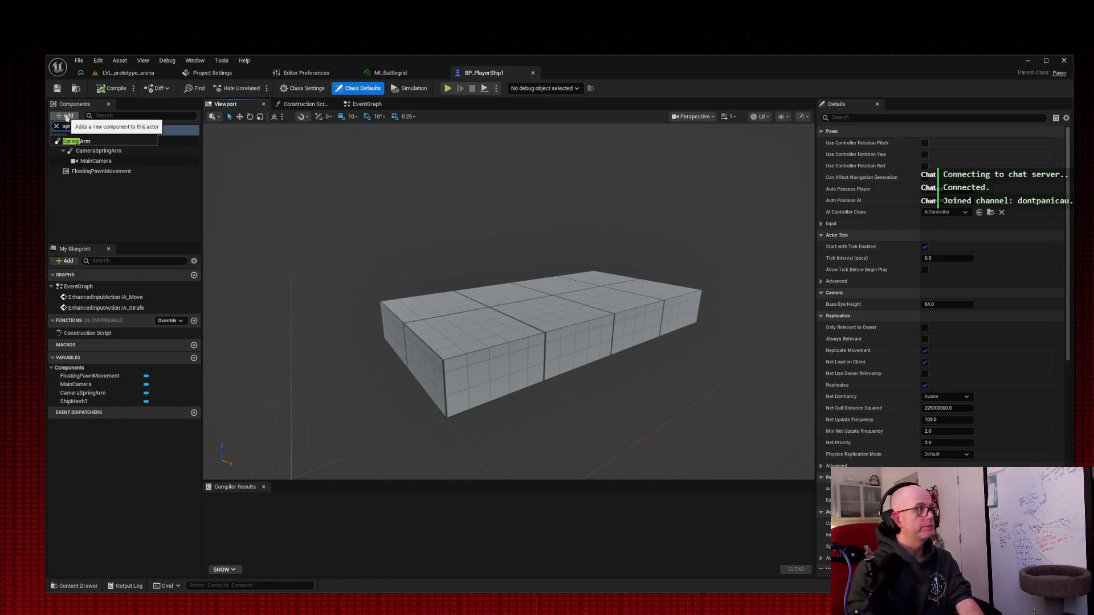
{"action": "left_click", "coordinate": [76, 141]}
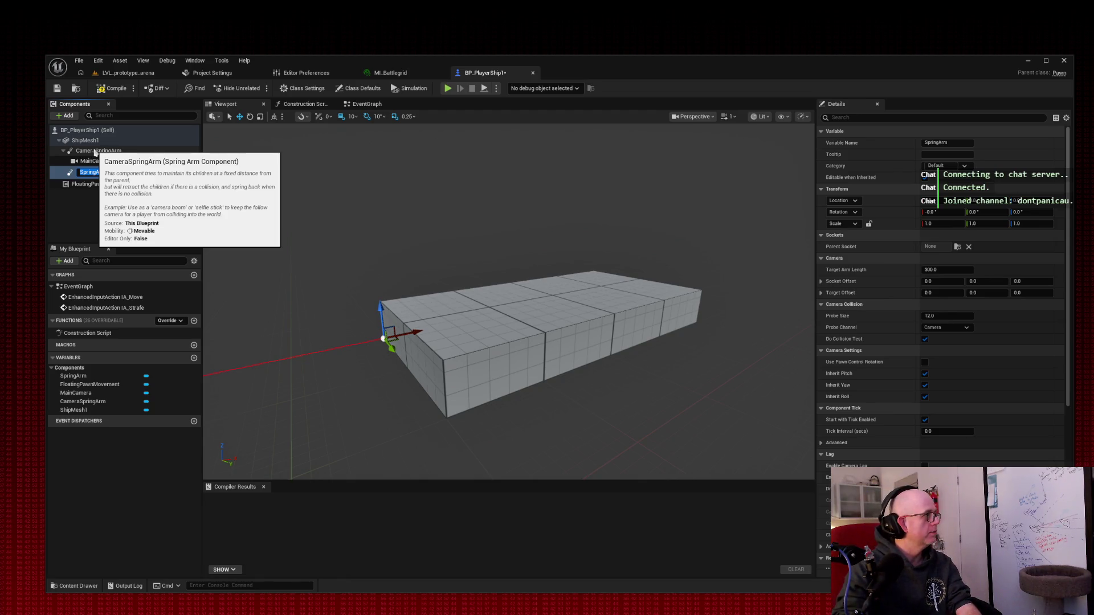
{"action": "type", "text": "SA_"}
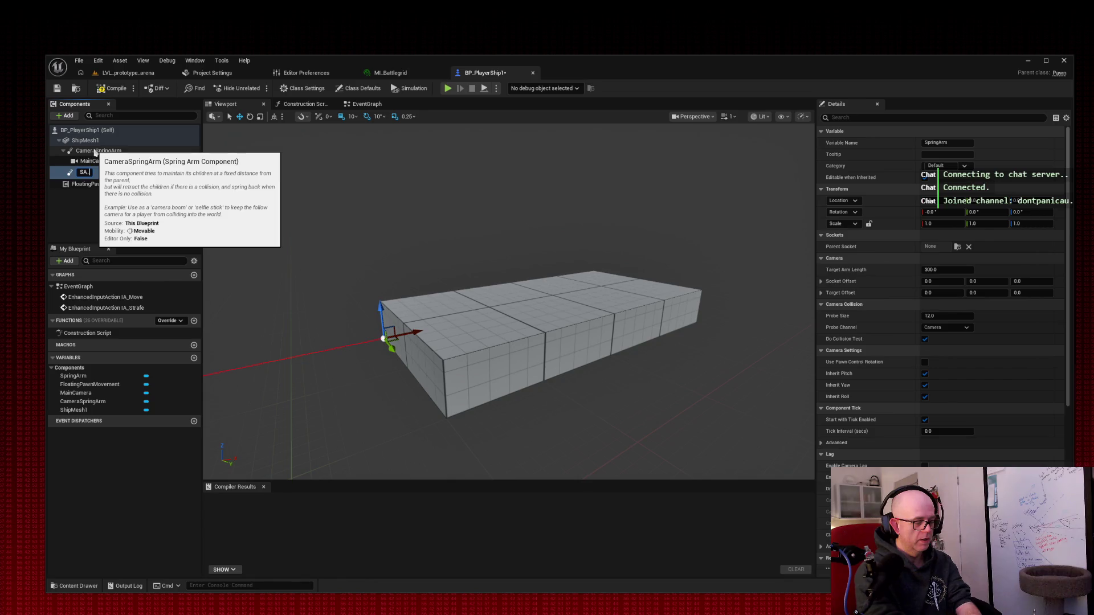
{"action": "type", "text": "TacticalISO"}
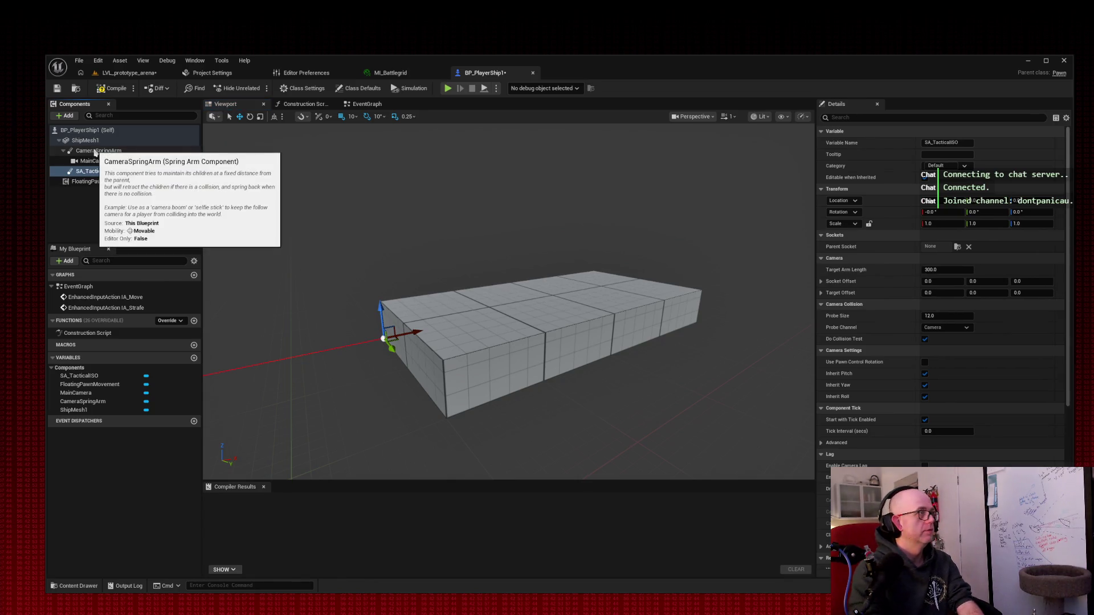
{"action": "key", "text": "Return"}
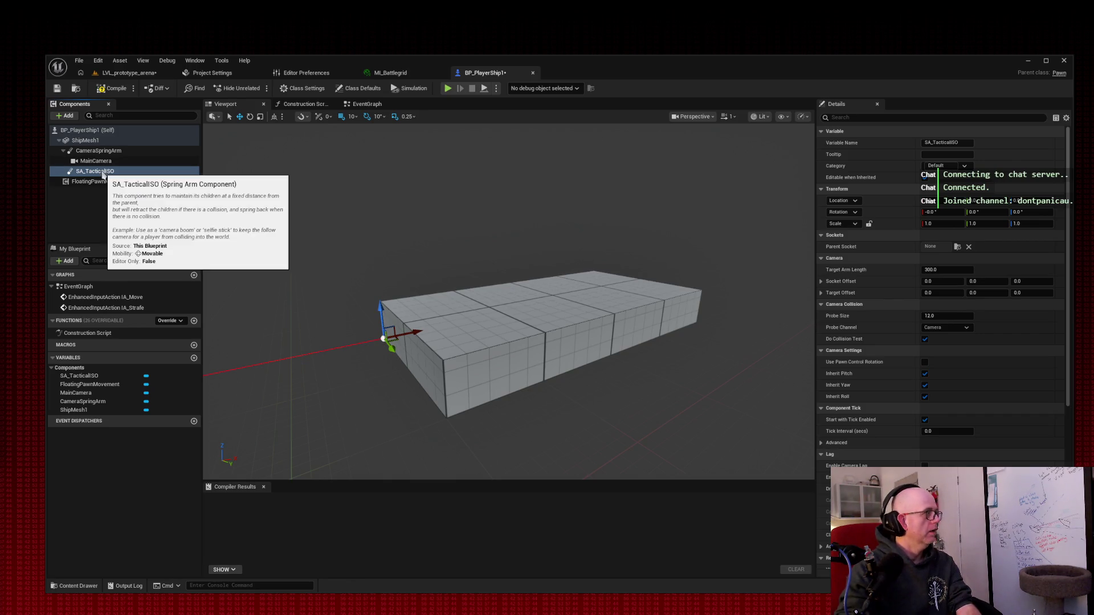
Step: Add a Camera named CAM_TacticalISO beneath SA_TacticalISO
{"action": "right_click", "coordinate": [103, 175]}
{"action": "left_click", "coordinate": [71, 117]}
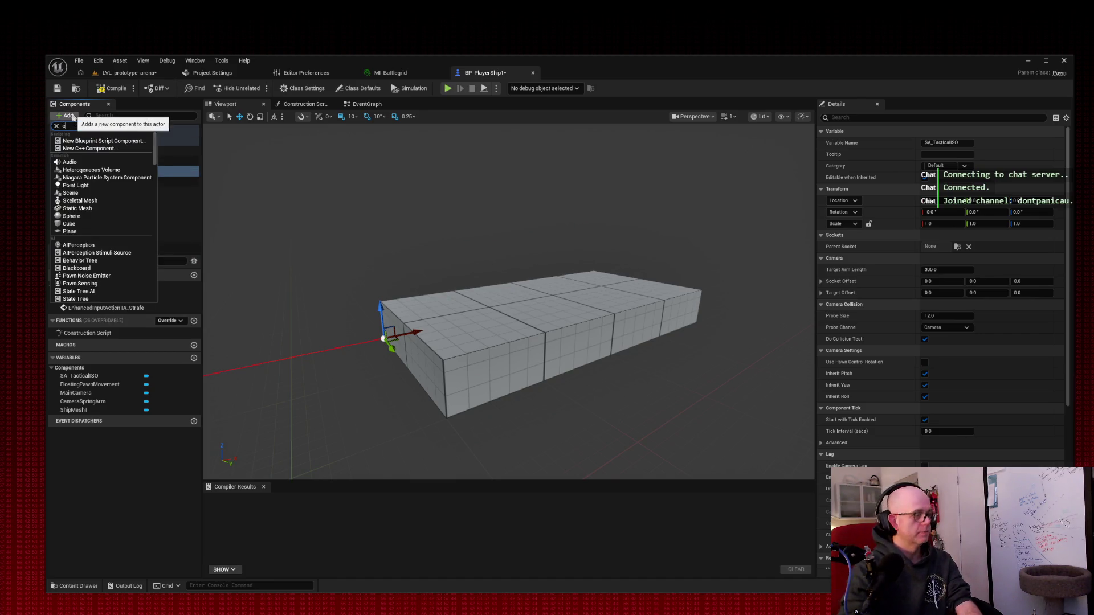
{"action": "type", "text": "camera"}
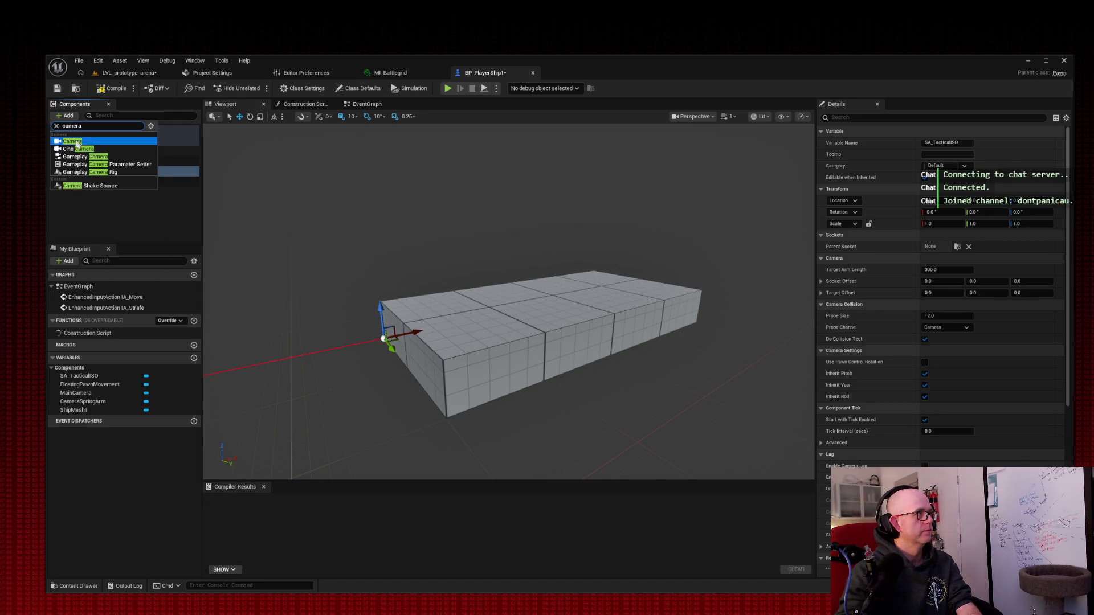
{"action": "left_click", "coordinate": [72, 142]}
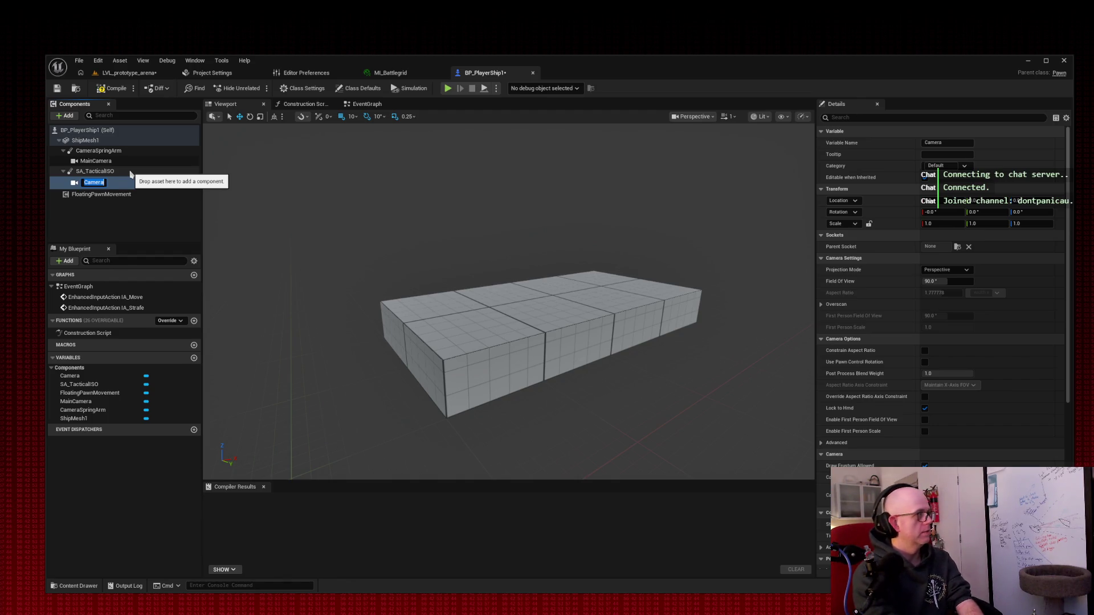
{"action": "type", "text": "CAM_TacticalIS"}
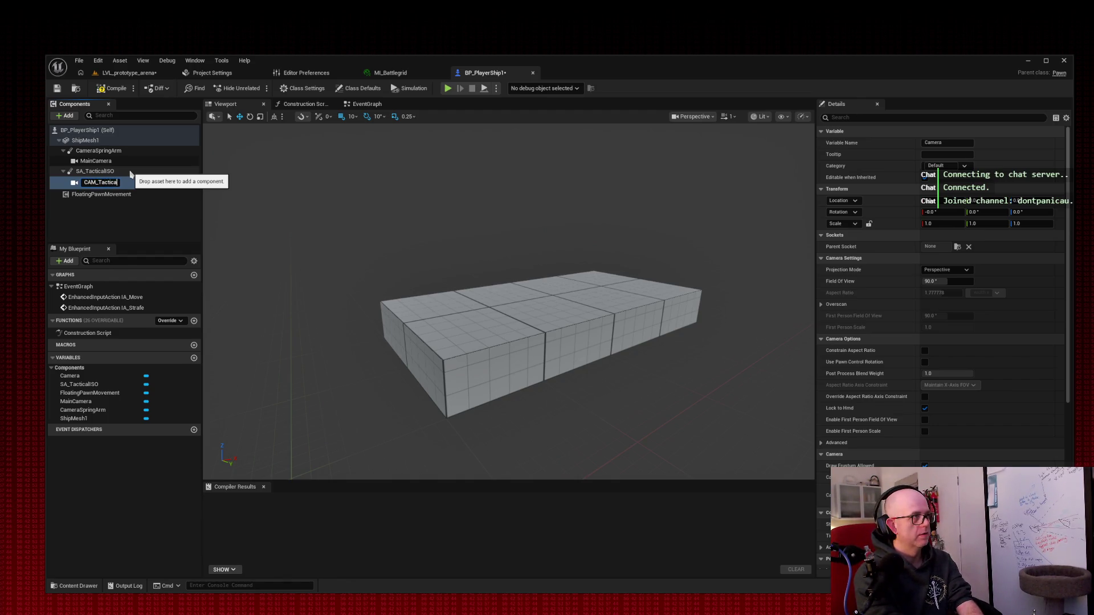
{"action": "type", "text": "o"}
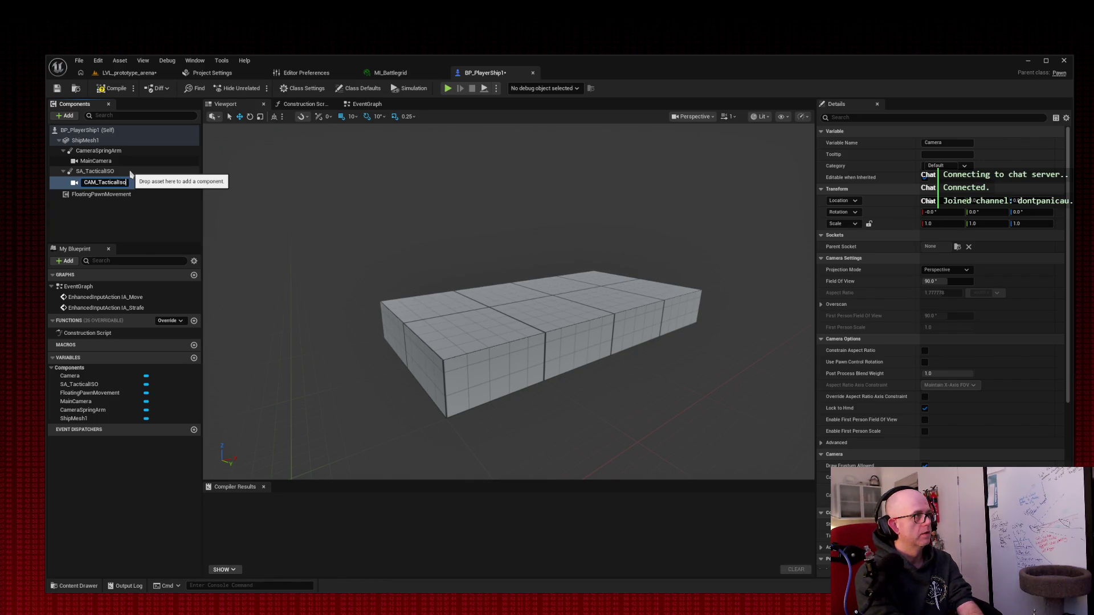
{"action": "key", "text": "BackSpace"}
{"action": "key", "text": "BackSpace"}
{"action": "type", "text": "SO"}
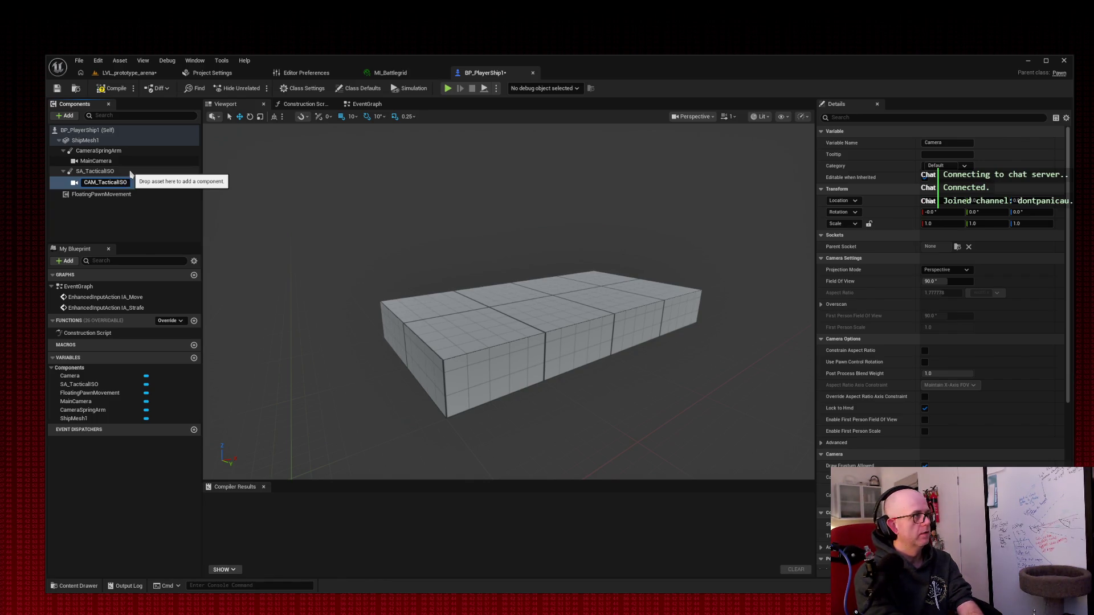
{"action": "key", "text": "Return"}
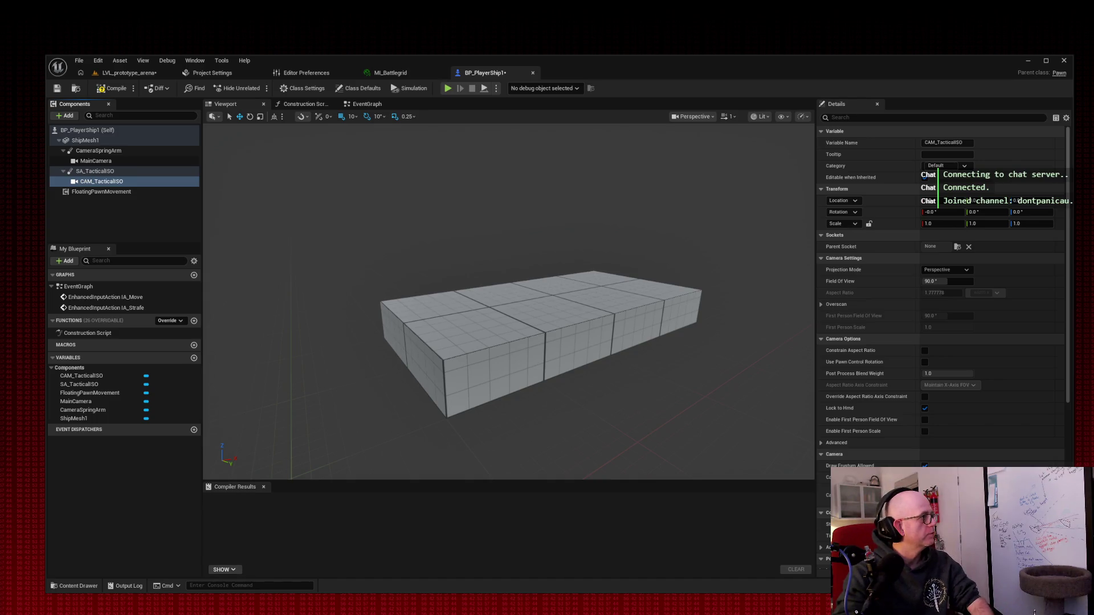
{"action": "left_click", "coordinate": [91, 171]}
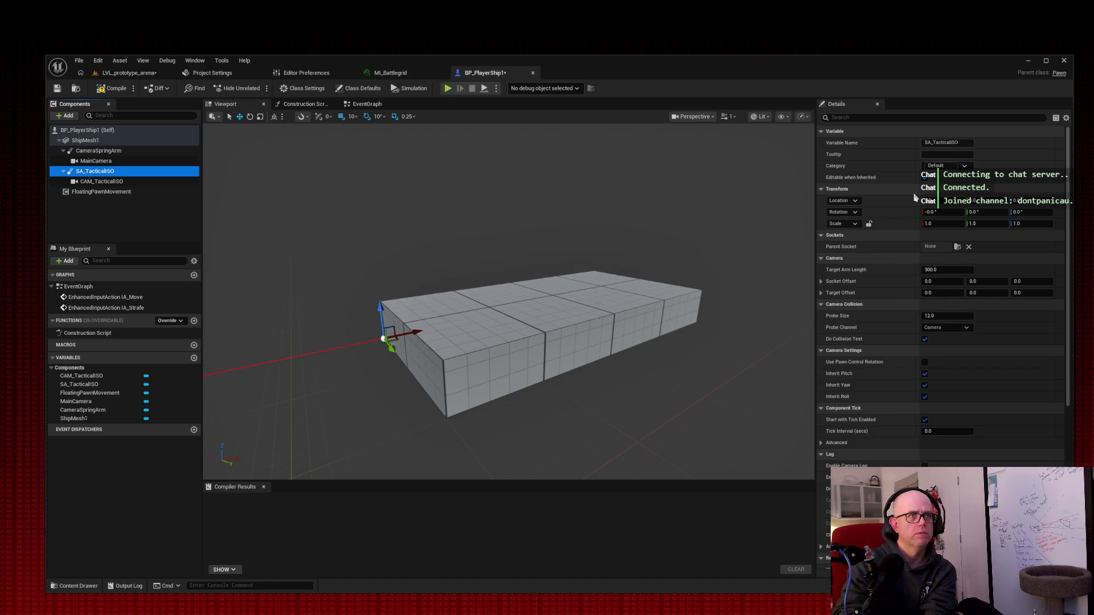
Step: Give SA_TacticalISO Target Arm Length 2500, rotation -60 and Enable Camera Lag
{"action": "left_click", "coordinate": [945, 270]}
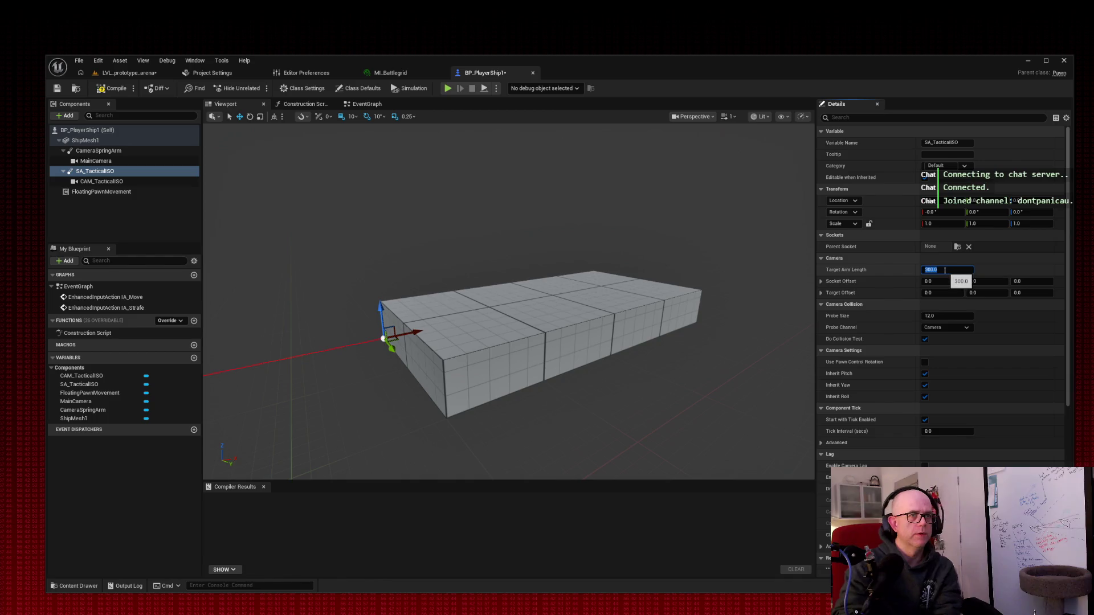
{"action": "type", "text": "2500"}
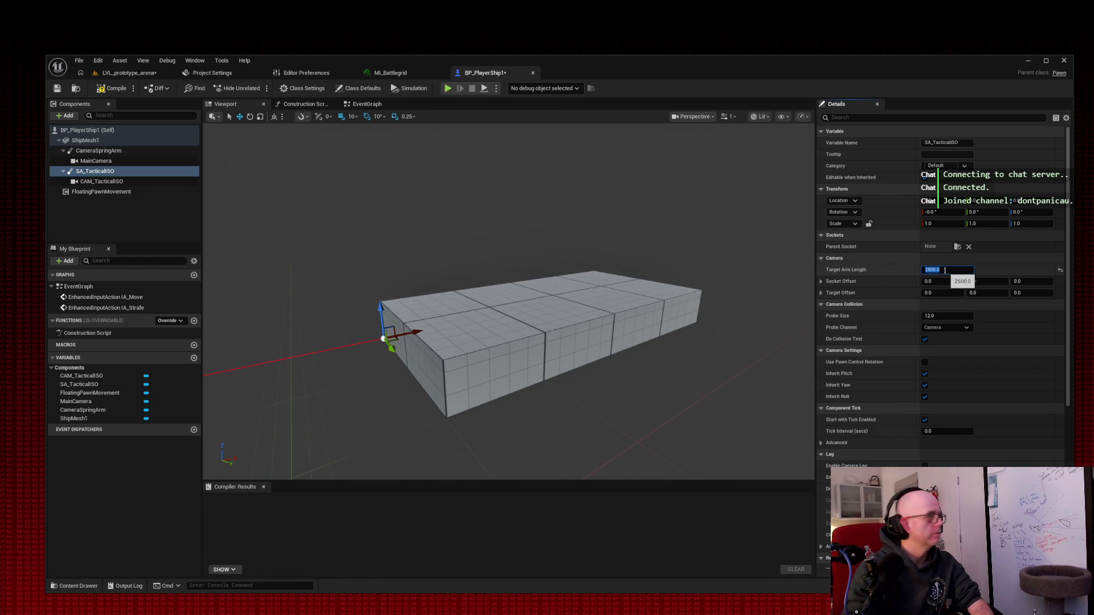
{"action": "key", "text": "Return"}
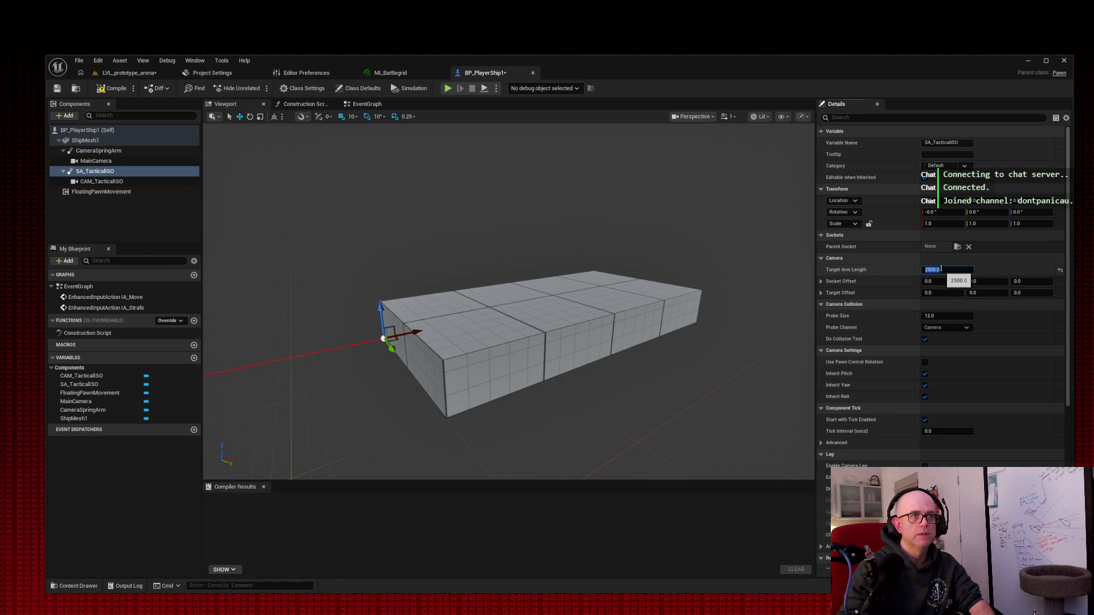
{"action": "left_click", "coordinate": [940, 212]}
{"action": "type", "text": "-5"}
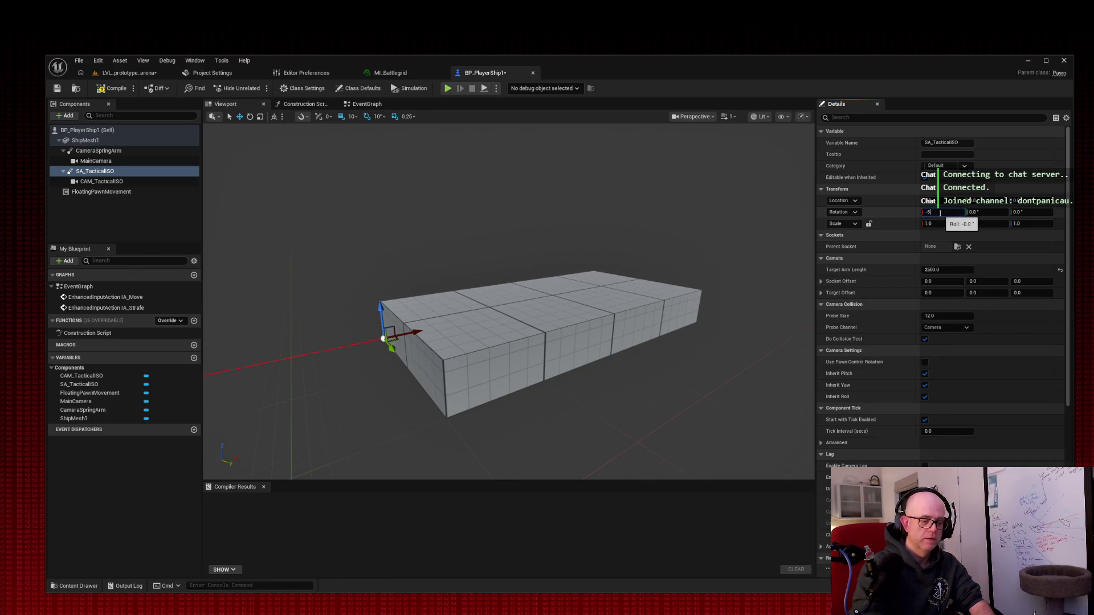
{"action": "type", "text": "0"}
{"action": "key", "text": "Return"}
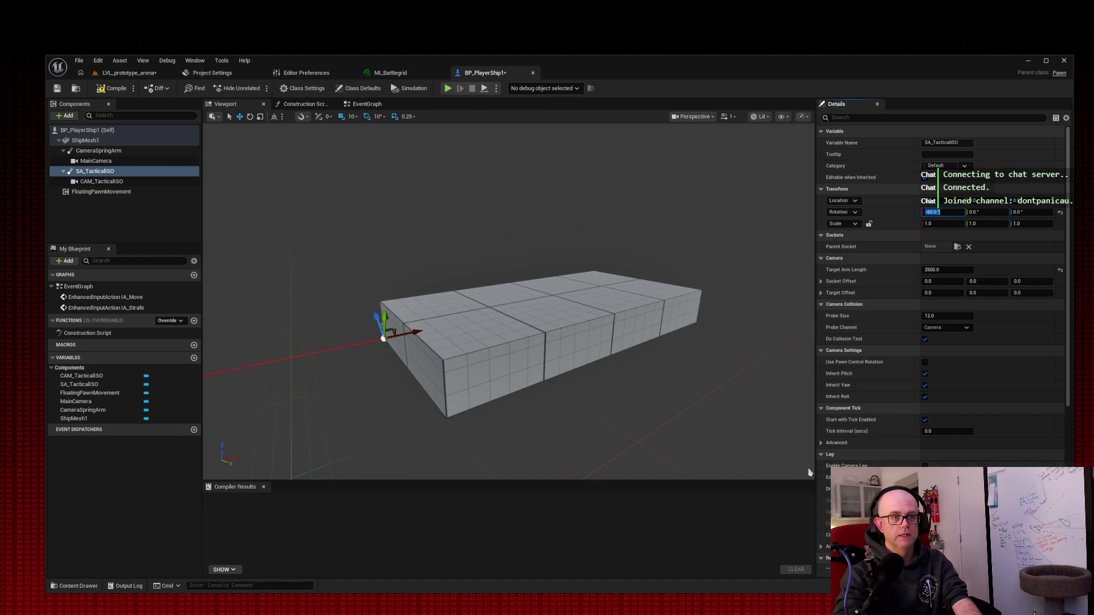
{"action": "left_click", "coordinate": [925, 466]}
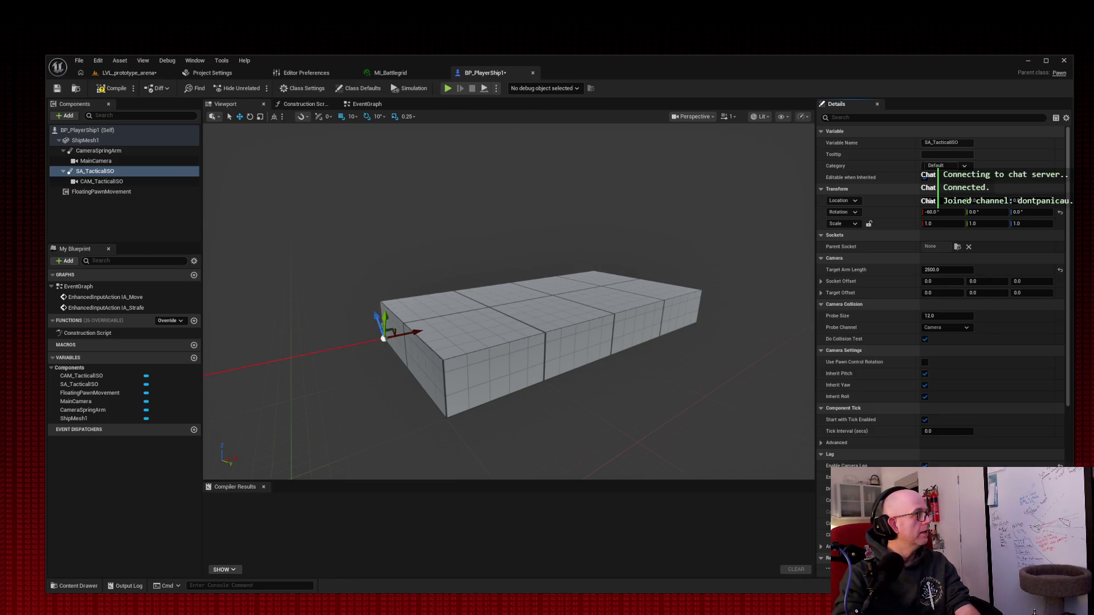
{"action": "left_click", "coordinate": [102, 182]}
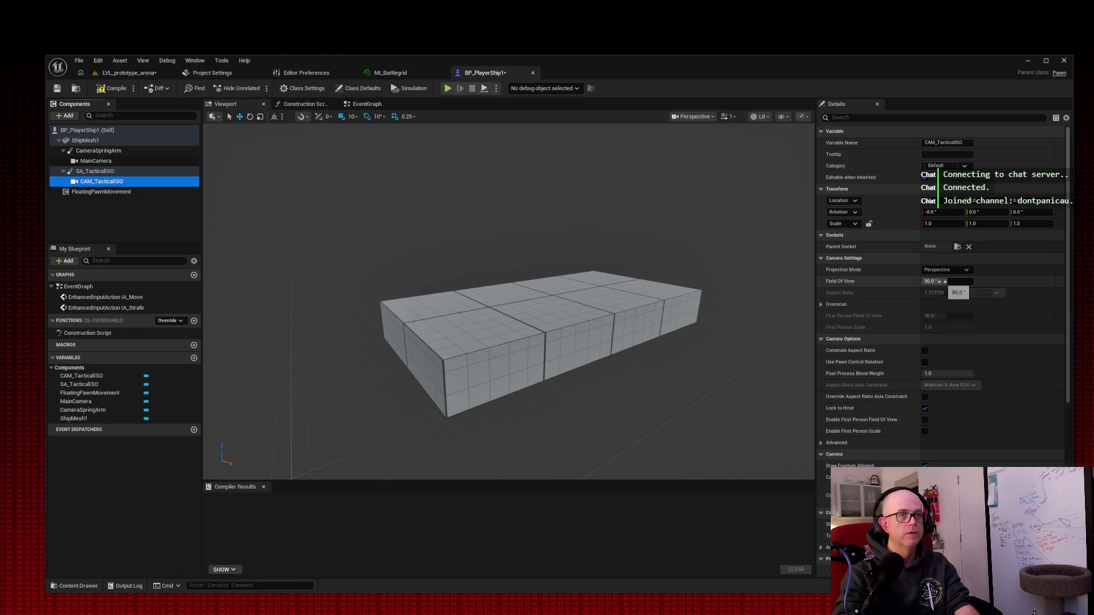
Step: Set CAM_TacticalISO's Field Of View to 55
{"action": "left_click", "coordinate": [969, 280]}
{"action": "type", "text": "55"}
{"action": "key", "text": "Return"}
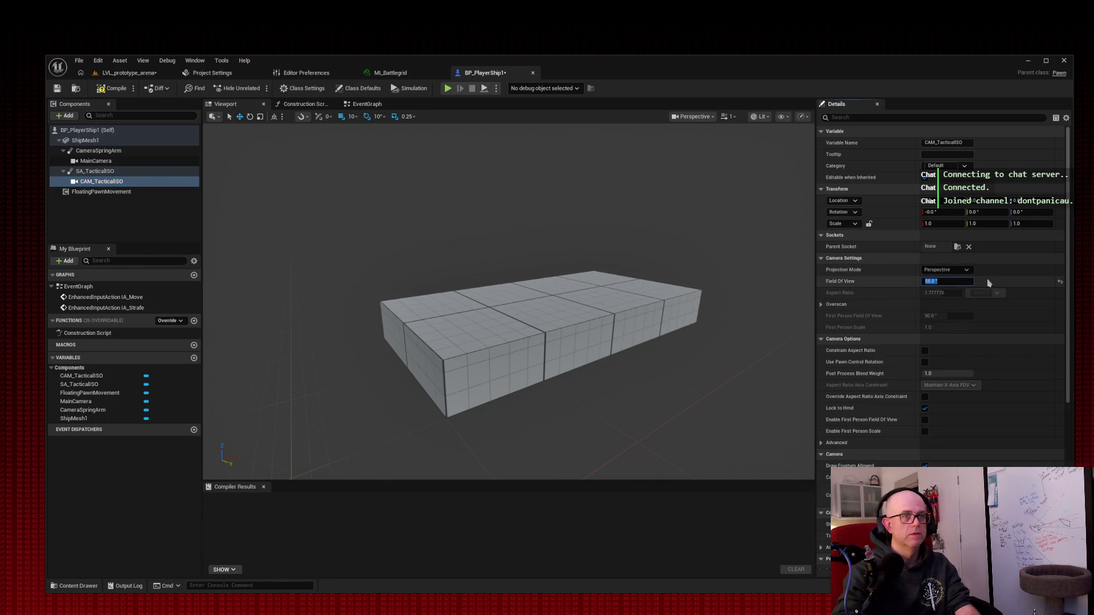
{"action": "key", "text": "Tab"}
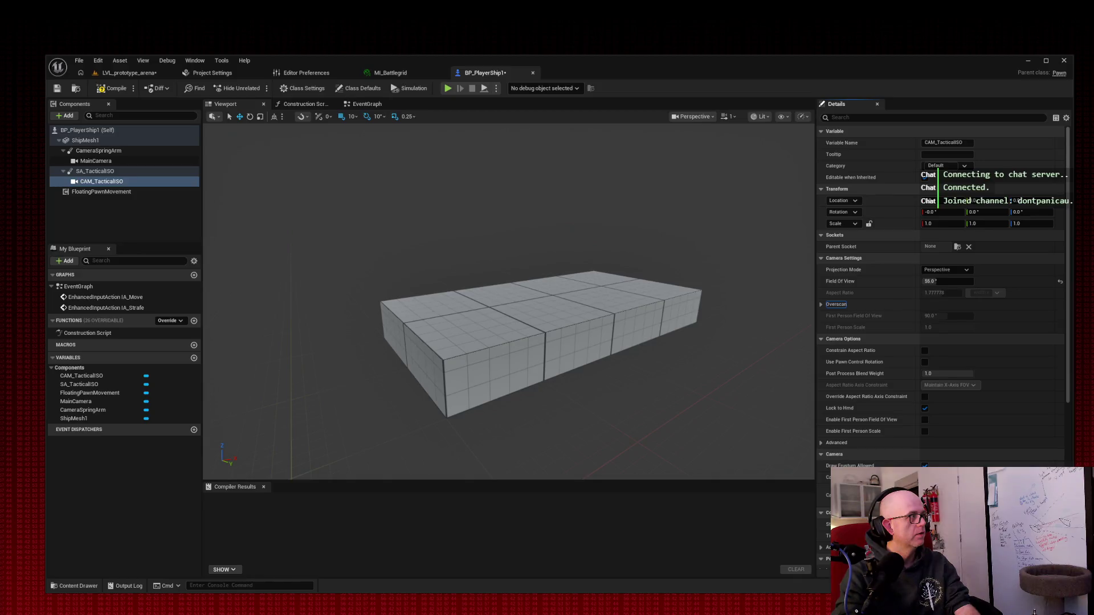
Step: Compile and save BP_PlayerShip1, then open Project Settings
{"action": "left_click", "coordinate": [117, 89]}
{"action": "left_click", "coordinate": [58, 90]}
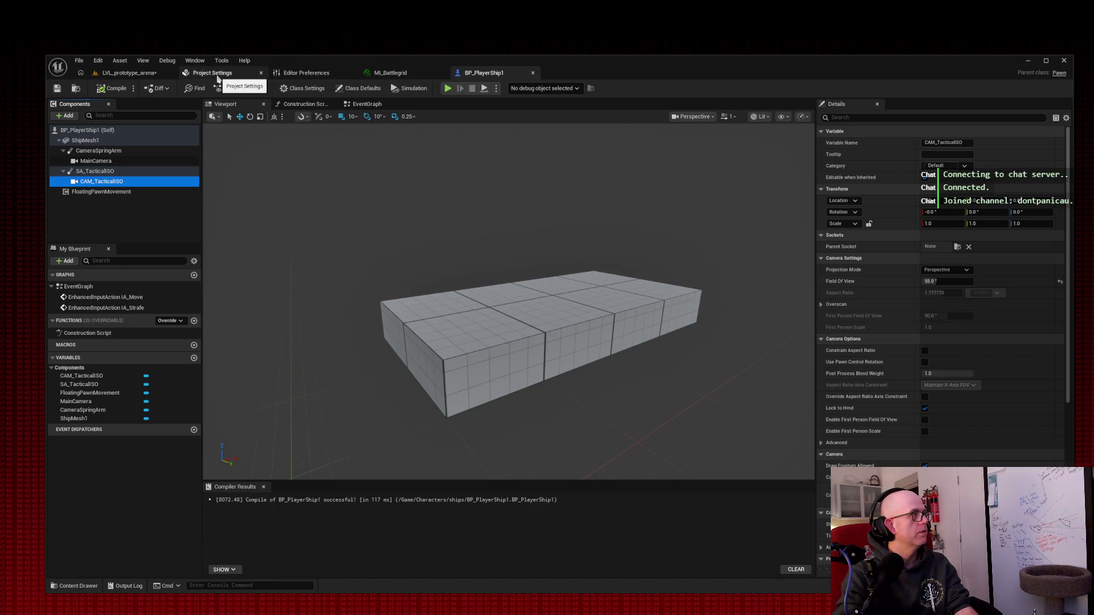
{"action": "left_click", "coordinate": [219, 76]}
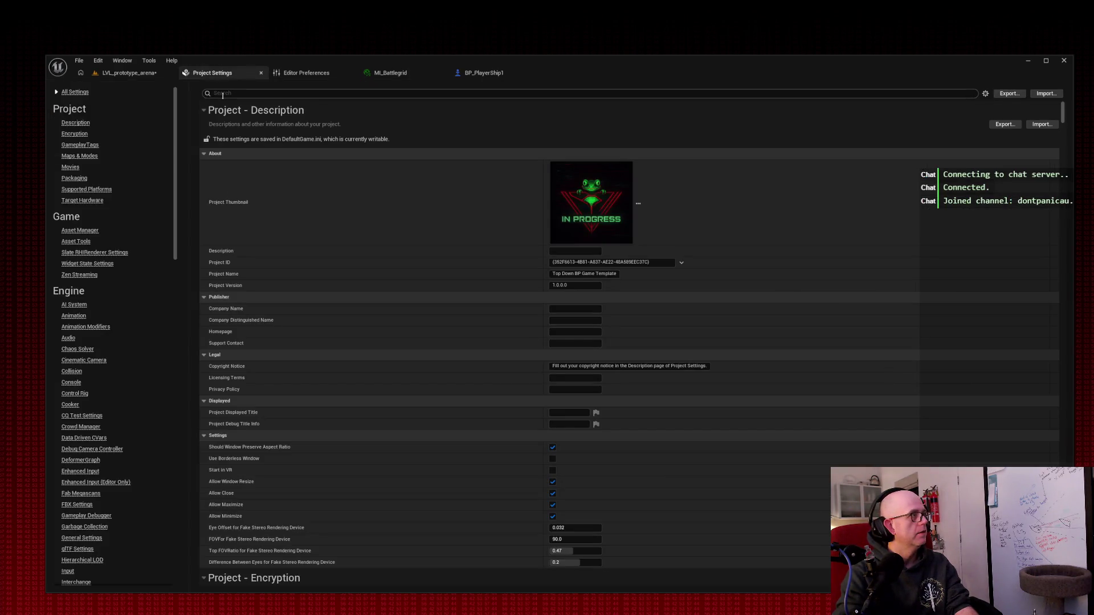
Step: Show the Engine - Input settings page in Project Settings
{"action": "left_click", "coordinate": [66, 572]}
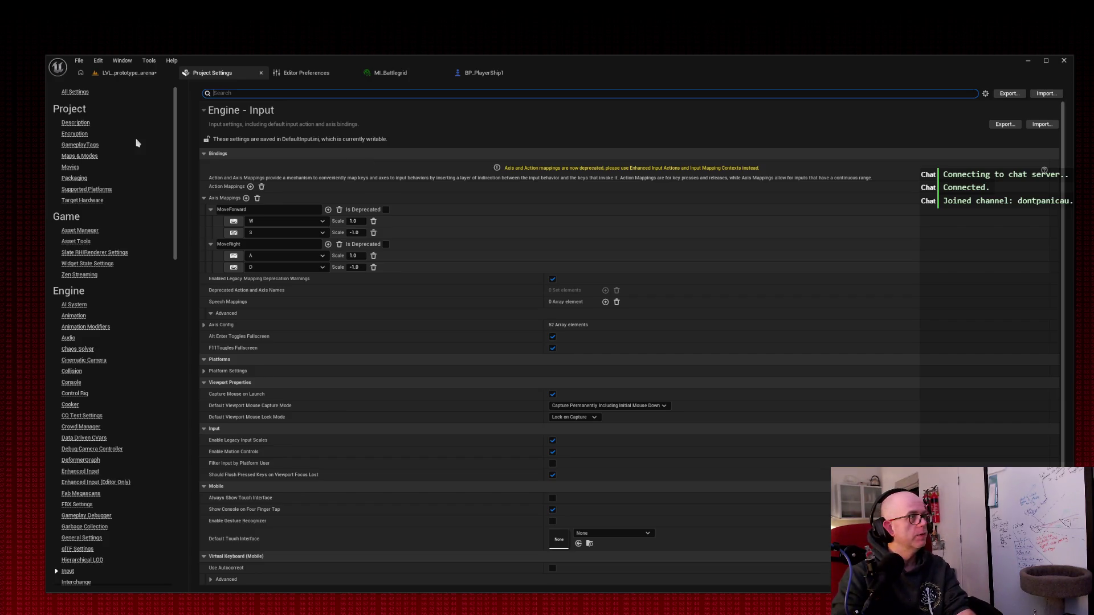
Step: Add three new action mappings in the Input settings
{"action": "left_click", "coordinate": [251, 187]}
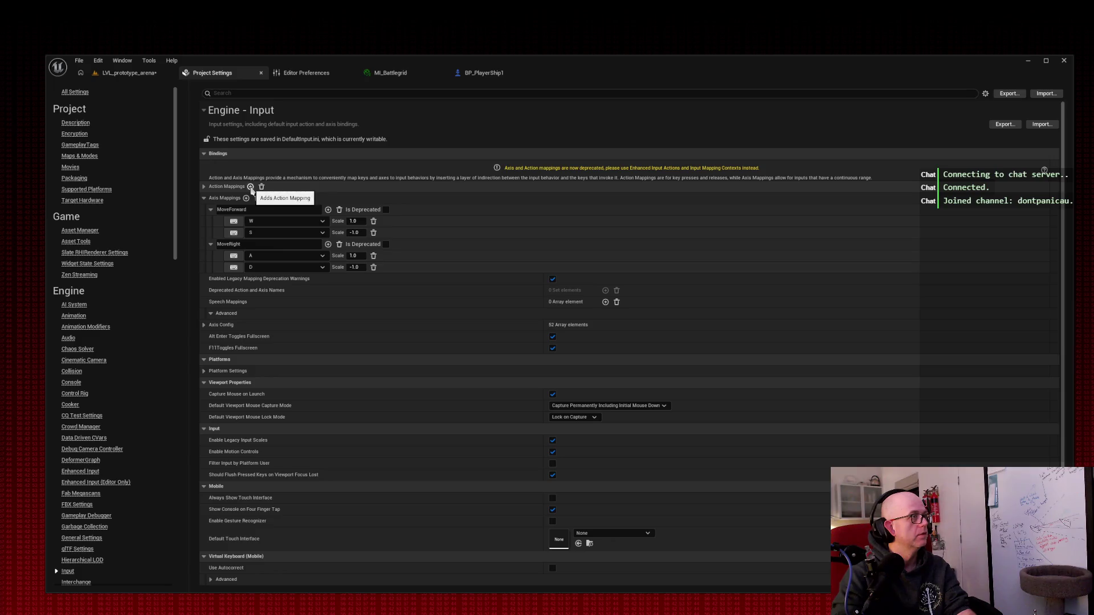
{"action": "left_click", "coordinate": [251, 187]}
{"action": "left_click", "coordinate": [251, 187]}
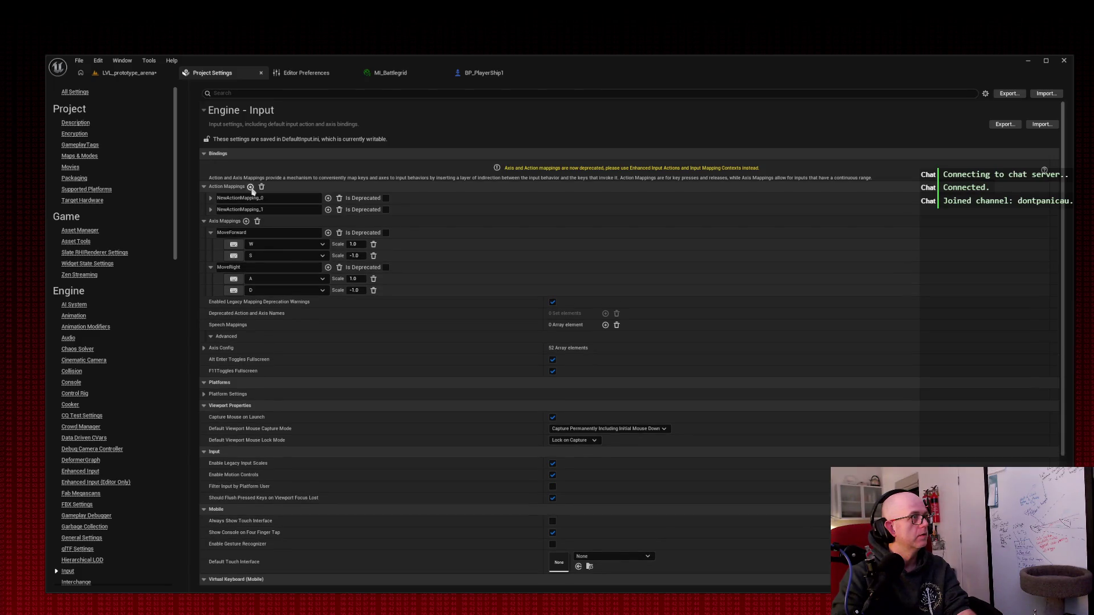
{"action": "left_click", "coordinate": [250, 188]}
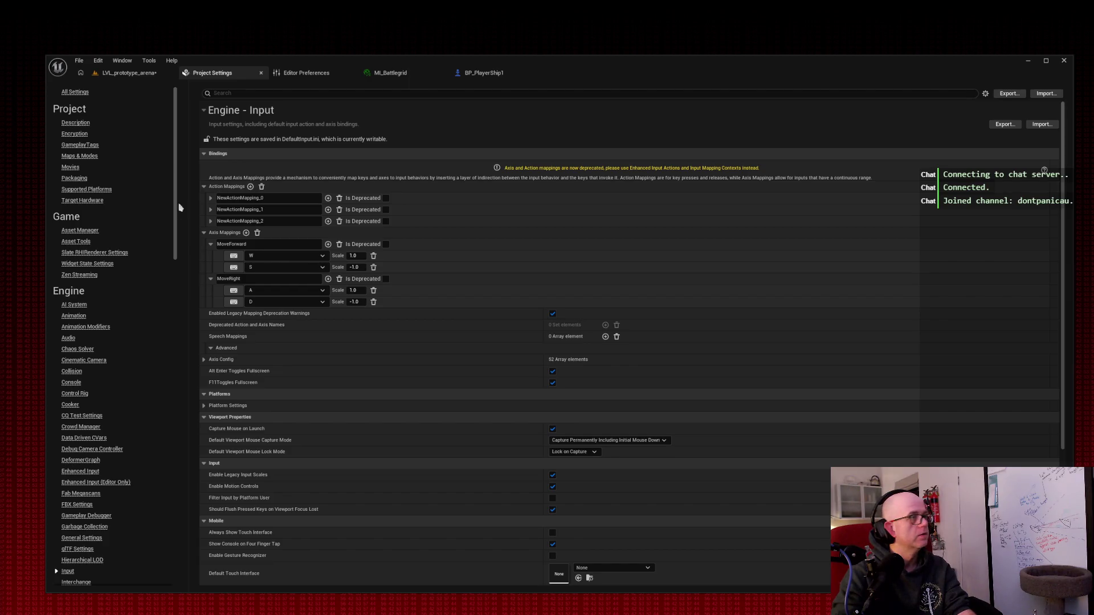
Step: Name the new mappings Camera_DEFAULT, Camera_TacticalISO and Camera_TEST003
{"action": "left_click", "coordinate": [236, 199]}
{"action": "type", "text": "Ca"}
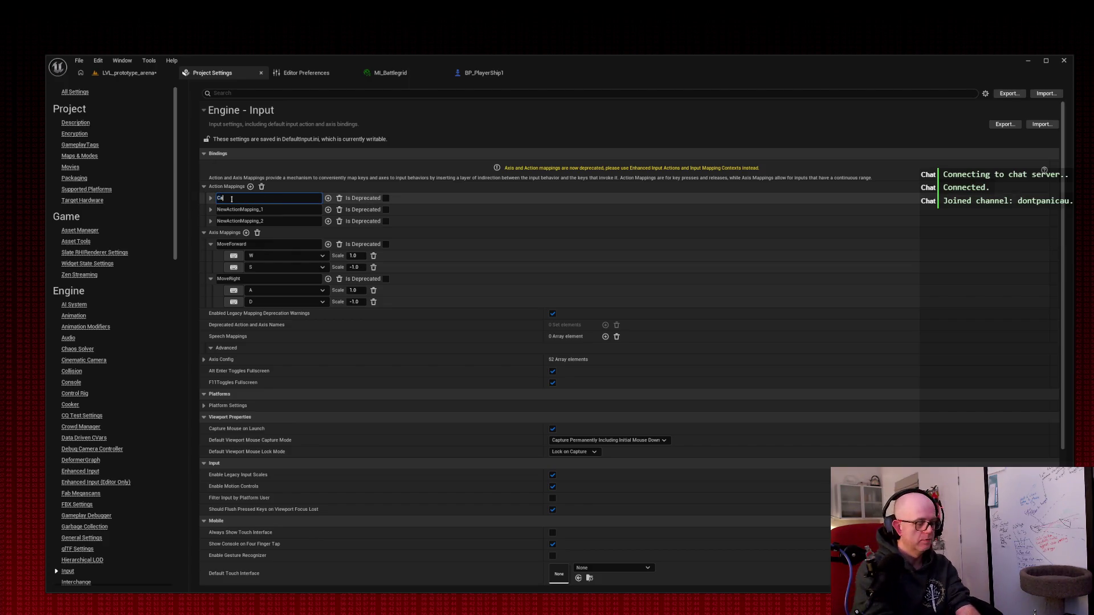
{"action": "type", "text": "mera_DEFA"}
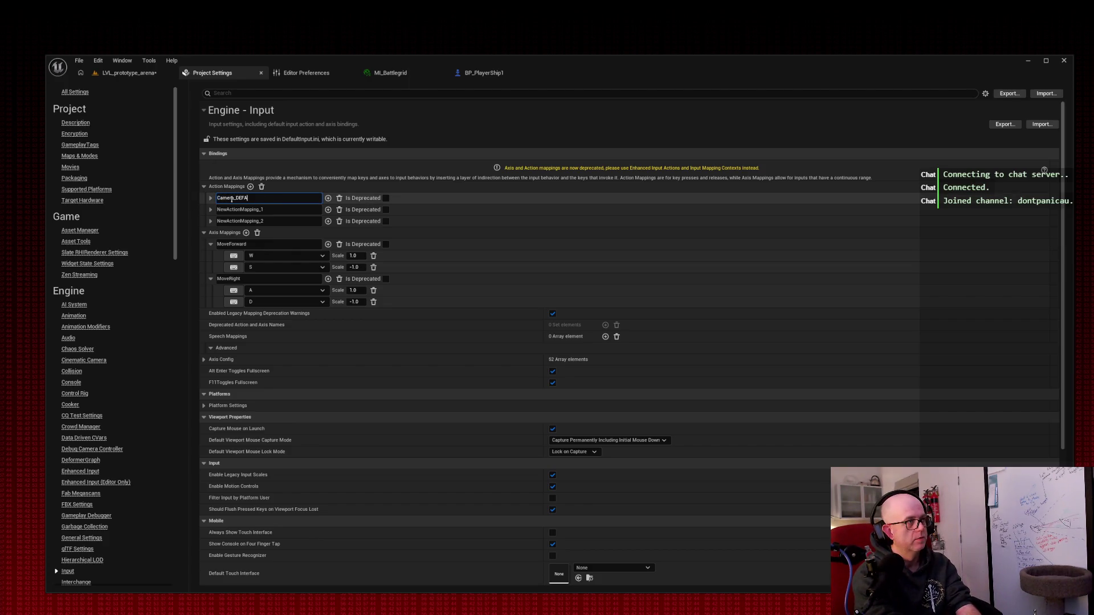
{"action": "type", "text": "ULT"}
{"action": "left_click", "coordinate": [276, 209]}
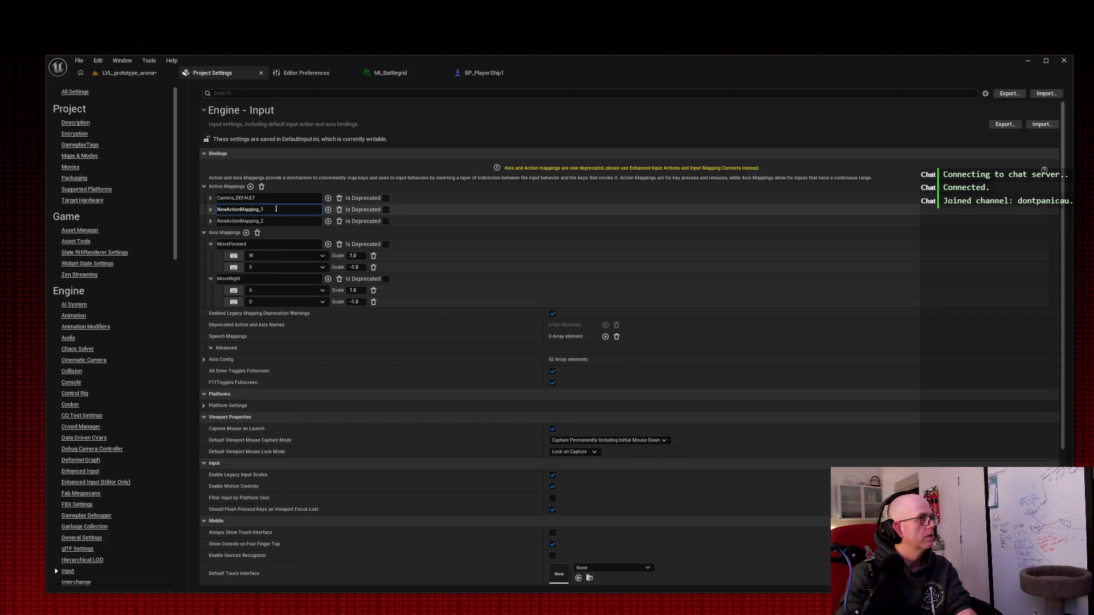
{"action": "double_click", "coordinate": [276, 209]}
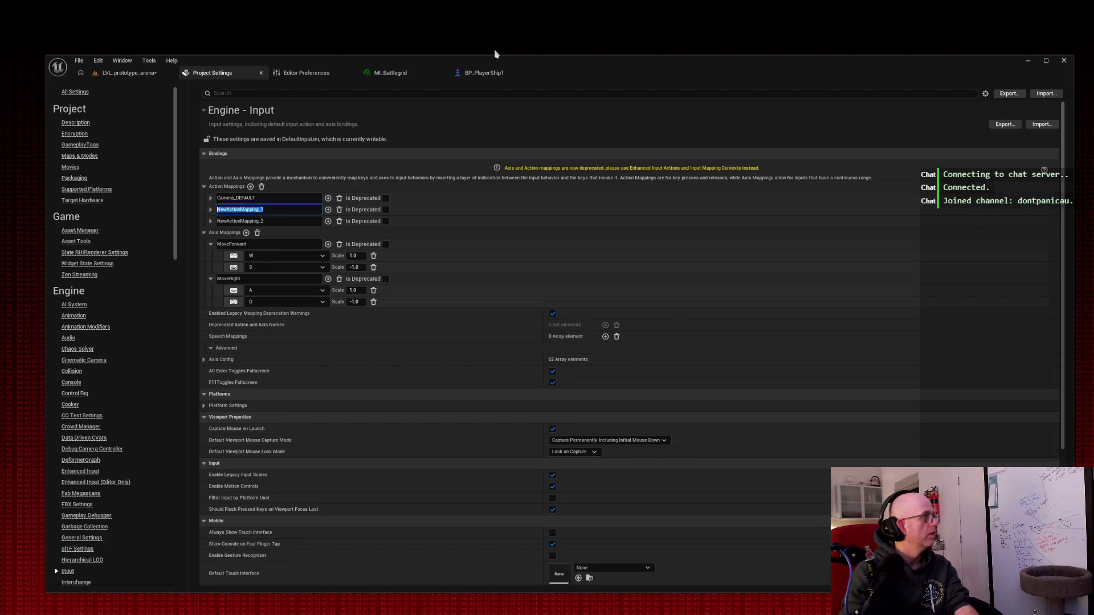
{"action": "type", "text": "Camer"}
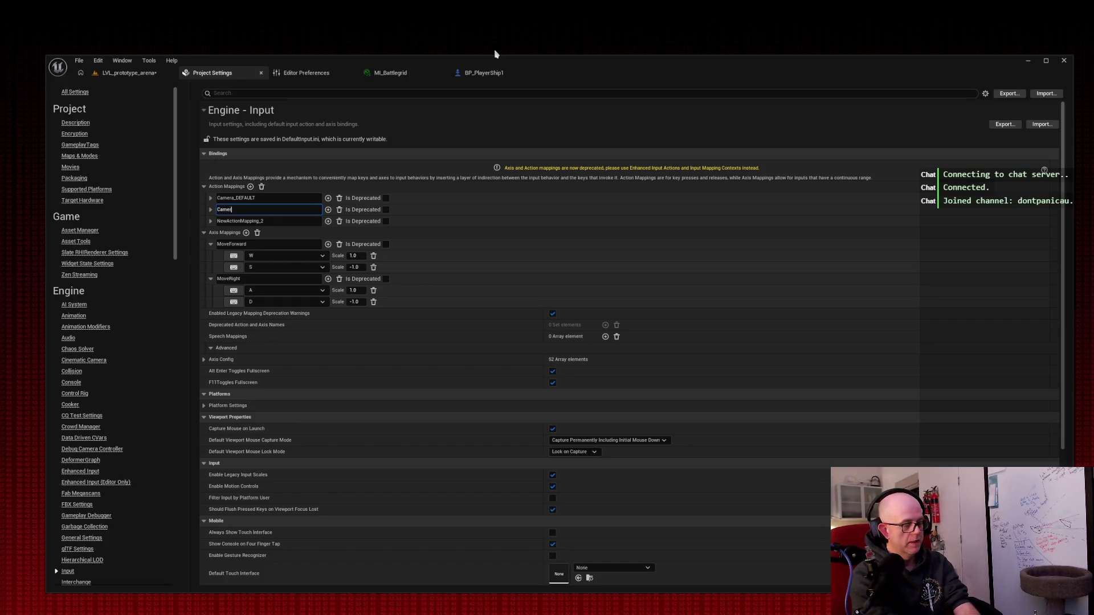
{"action": "type", "text": "a_TacticalISO"}
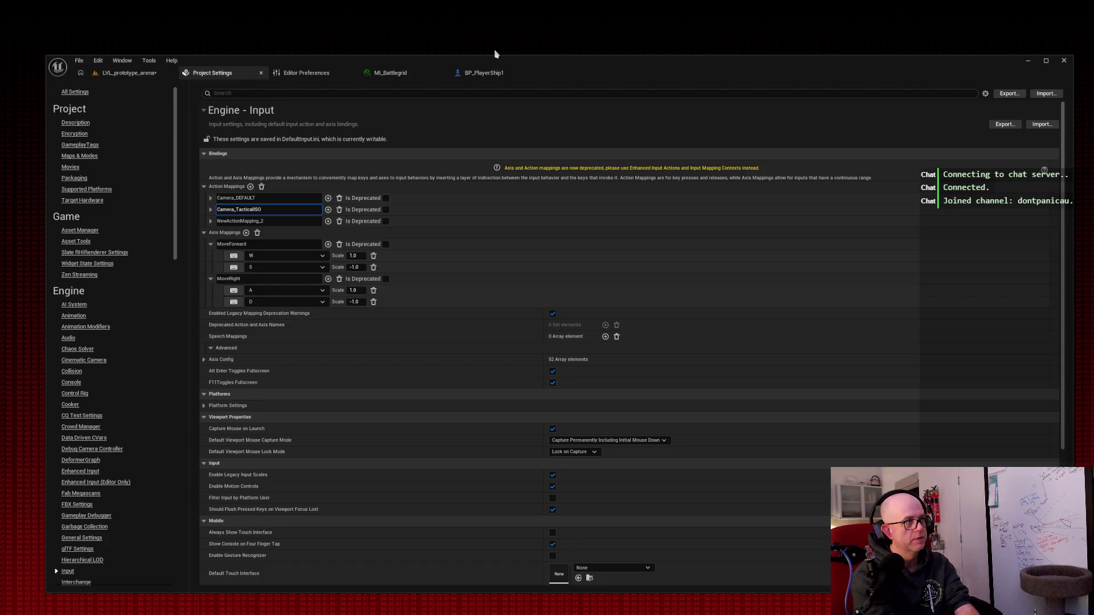
{"action": "key", "text": "Return"}
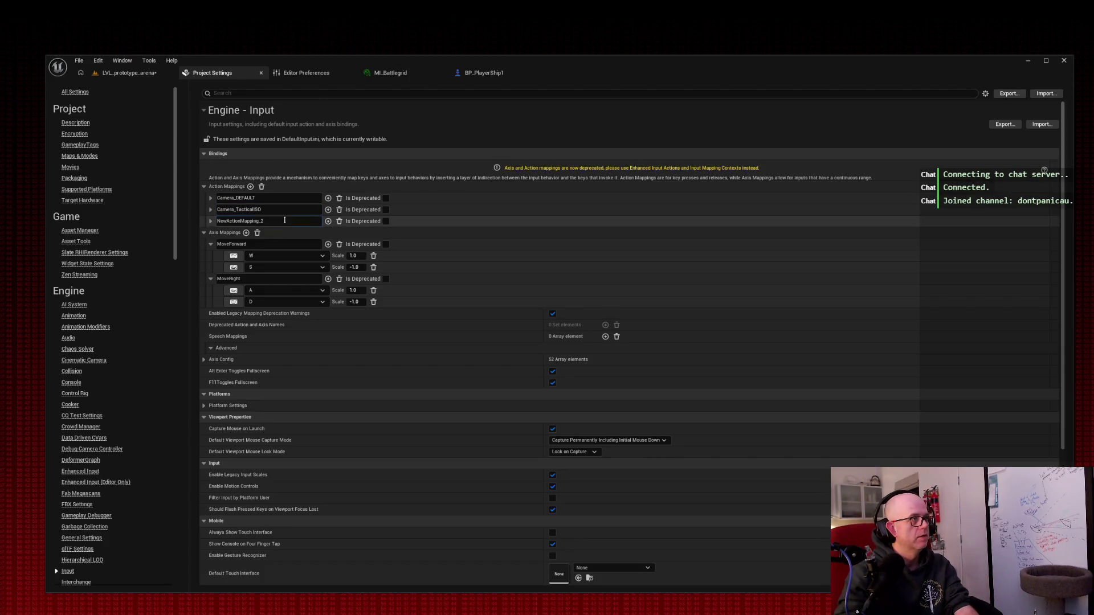
{"action": "left_click", "coordinate": [267, 221]}
{"action": "type", "text": "Camera_"}
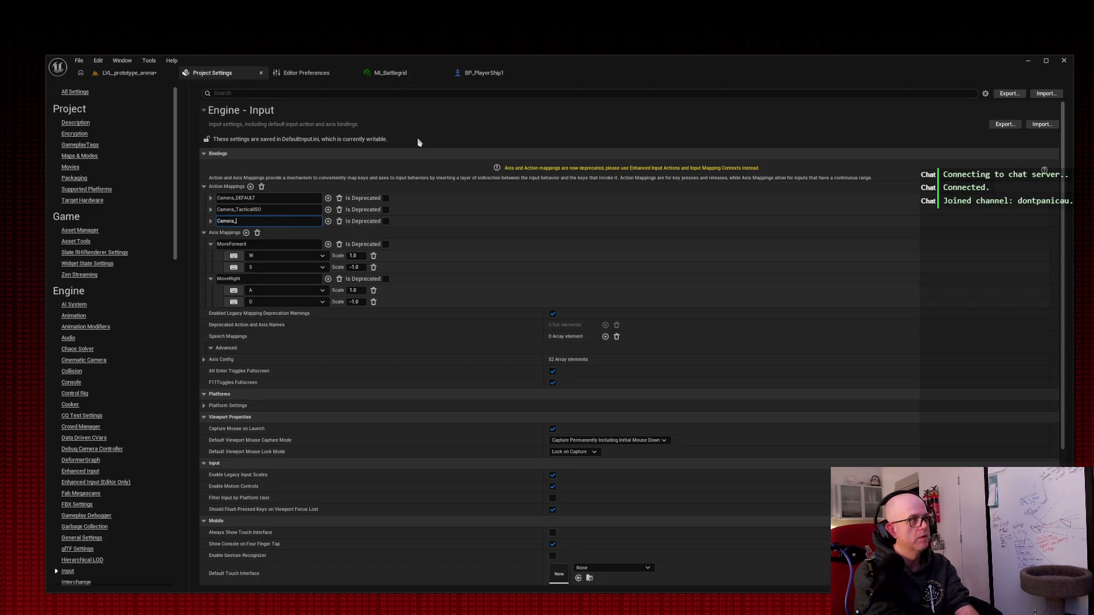
{"action": "type", "text": "TEST003"}
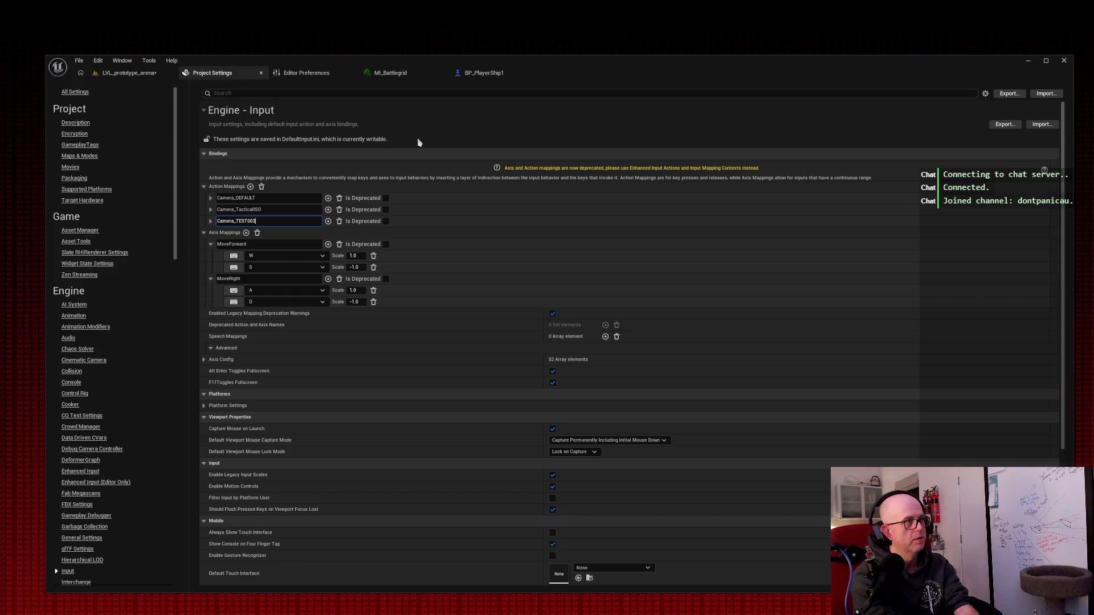
{"action": "key", "text": "Return"}
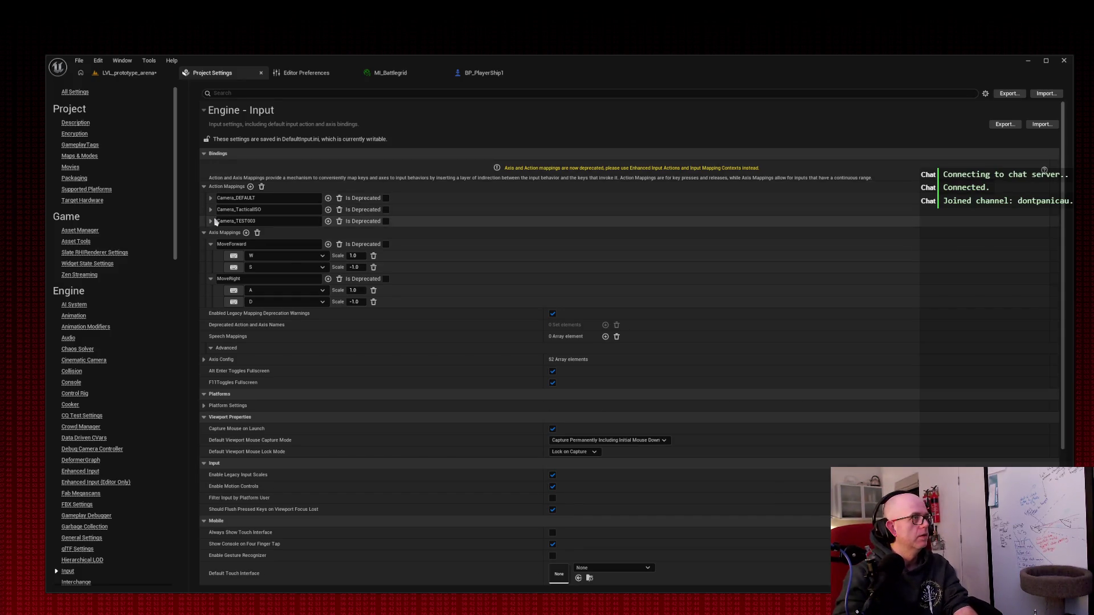
Step: Bind the three camera mappings to Num 7, Num 8 and Num 9, then return to BP_PlayerShip1
{"action": "left_click", "coordinate": [210, 221]}
{"action": "left_click", "coordinate": [210, 210]}
{"action": "left_click", "coordinate": [210, 198]}
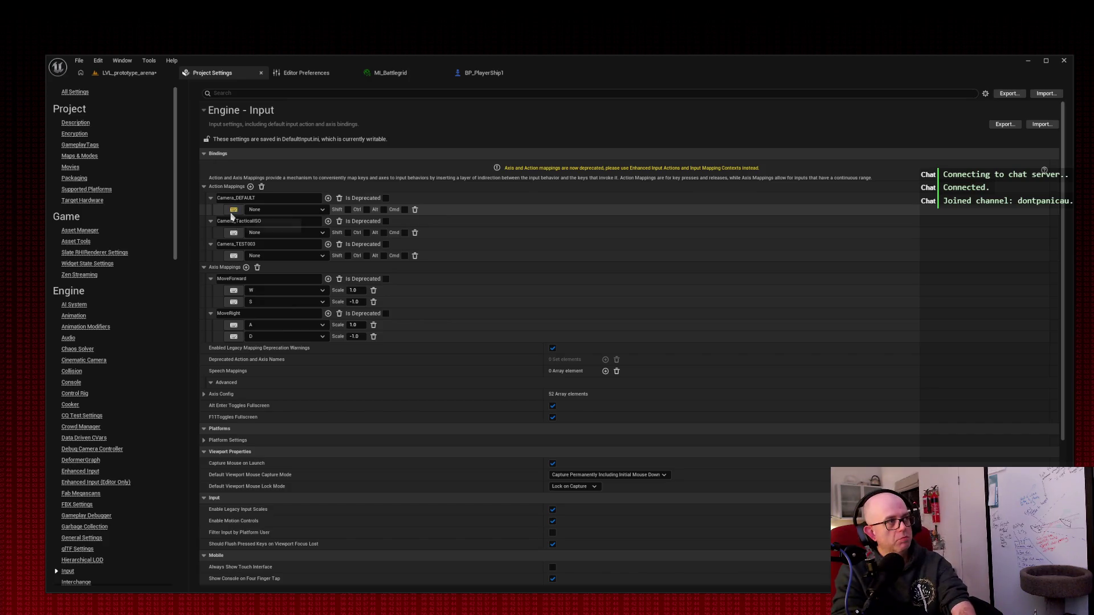
{"action": "left_click", "coordinate": [233, 209]}
{"action": "key", "text": "KP_7"}
{"action": "left_click", "coordinate": [264, 232]}
{"action": "type", "text": "8"}
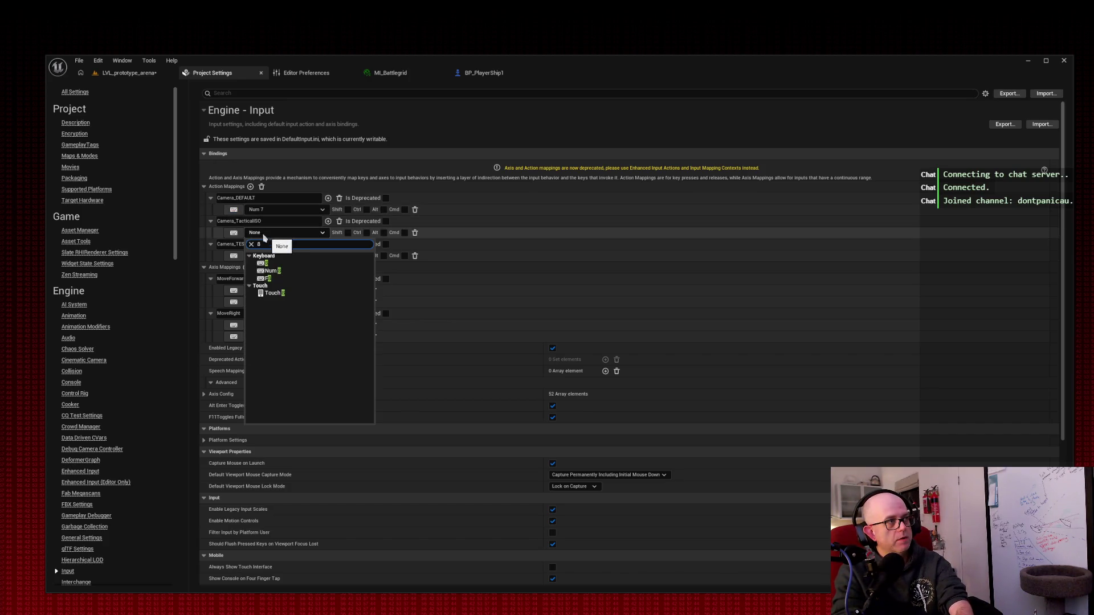
{"action": "left_click", "coordinate": [233, 233]}
{"action": "key", "text": "KP_8"}
{"action": "left_click", "coordinate": [233, 255]}
{"action": "key", "text": "KP_9"}
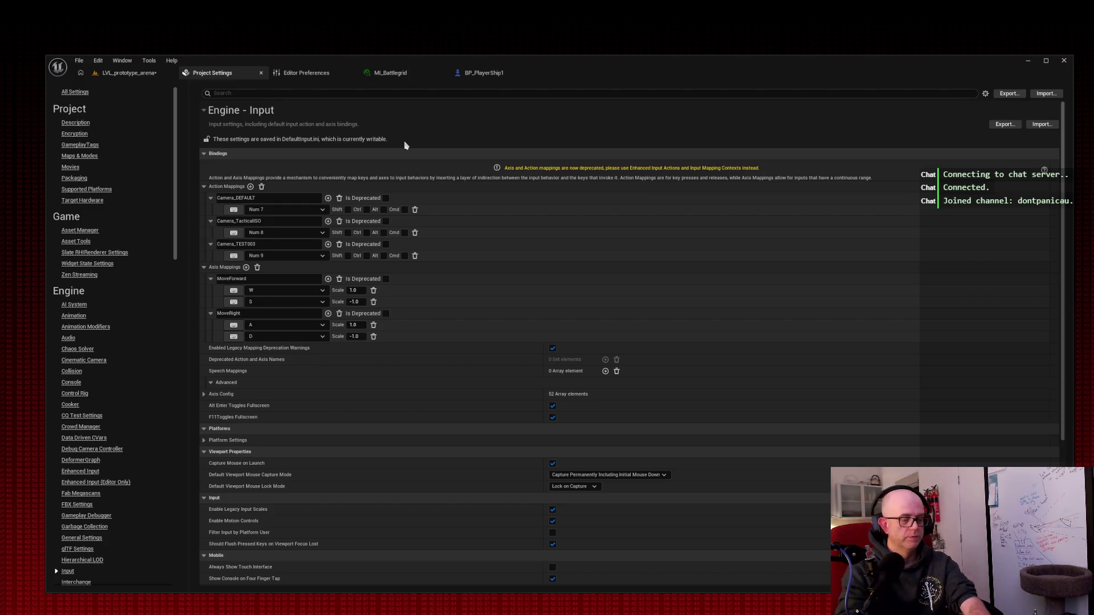
{"action": "left_click", "coordinate": [489, 74]}
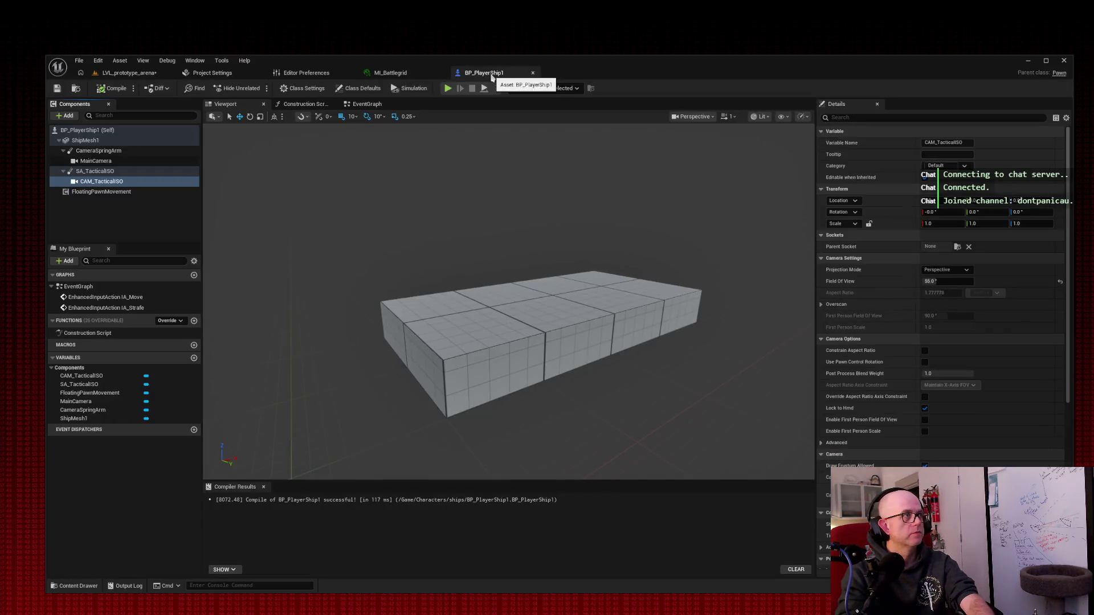
Step: Screenshot the Input settings, then reopen BP_PlayerShip1's Event Graph
{"action": "key", "text": "ctrl+Print"}
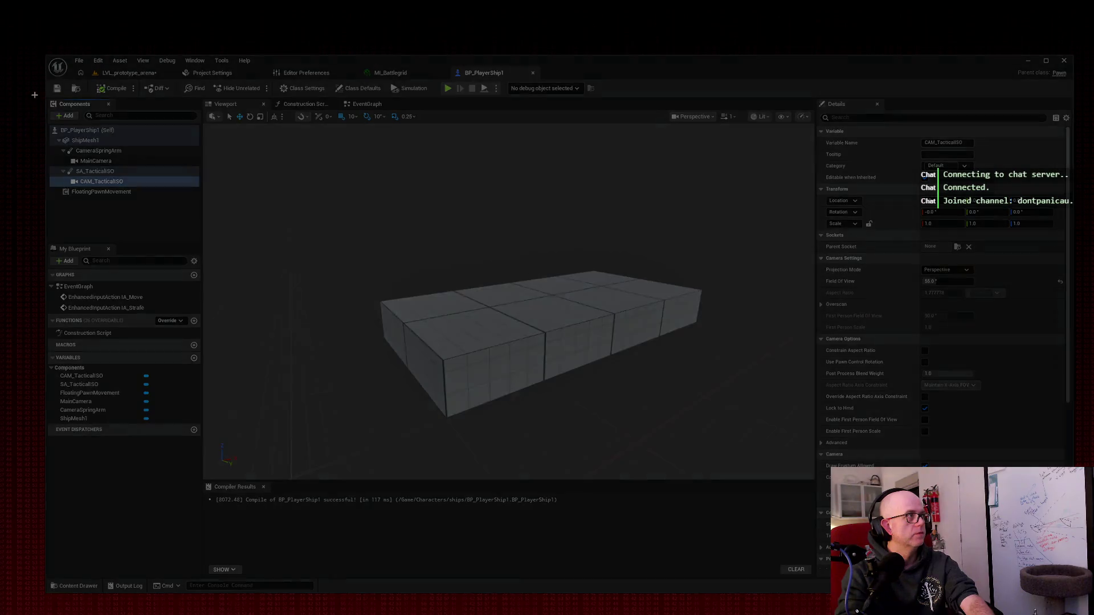
{"action": "left_click_drag", "start_coordinate": [35, 92], "coordinate": [233, 221]}
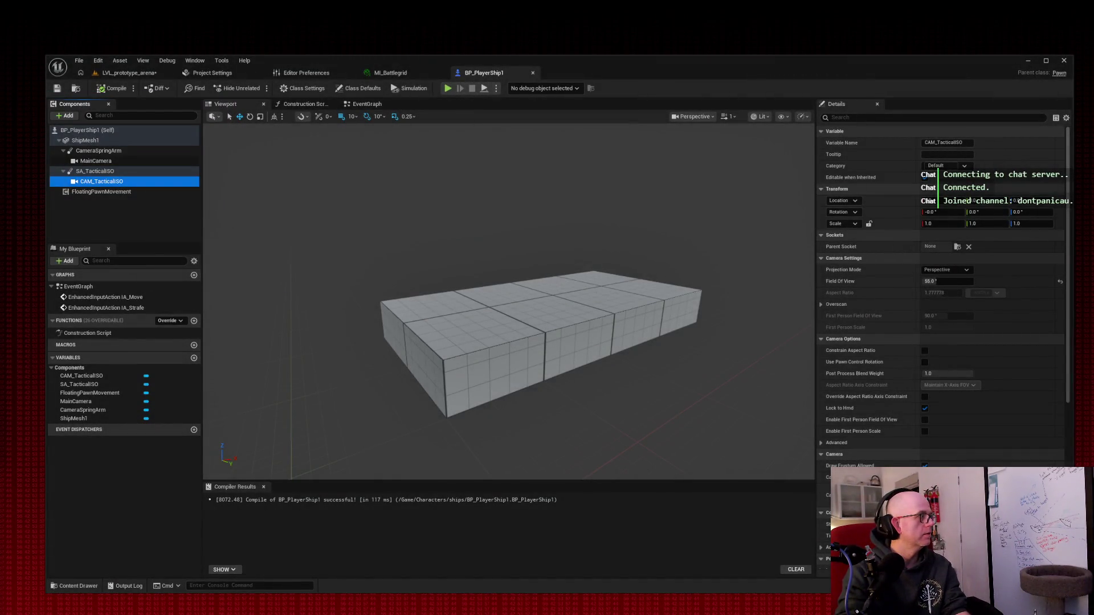
{"action": "left_click", "coordinate": [213, 76]}
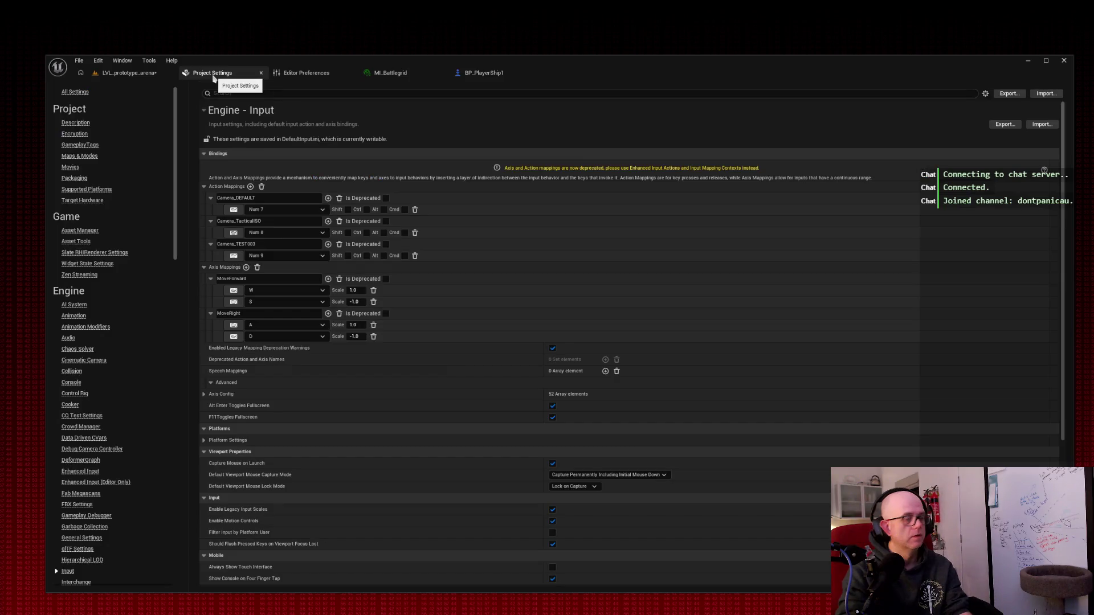
{"action": "key", "text": "ctrl+Print"}
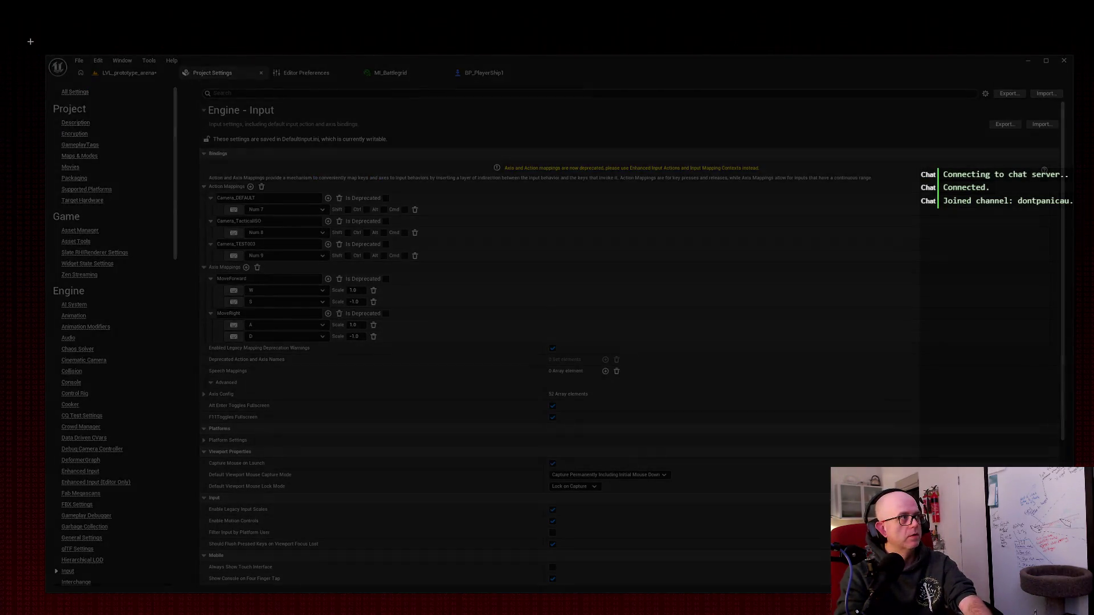
{"action": "mouse_move", "coordinate": [30, 42]}
{"action": "left_mouse_down"}
{"action": "mouse_move", "coordinate": [849, 374]}
{"action": "mouse_move", "coordinate": [889, 358]}
{"action": "left_mouse_up"}
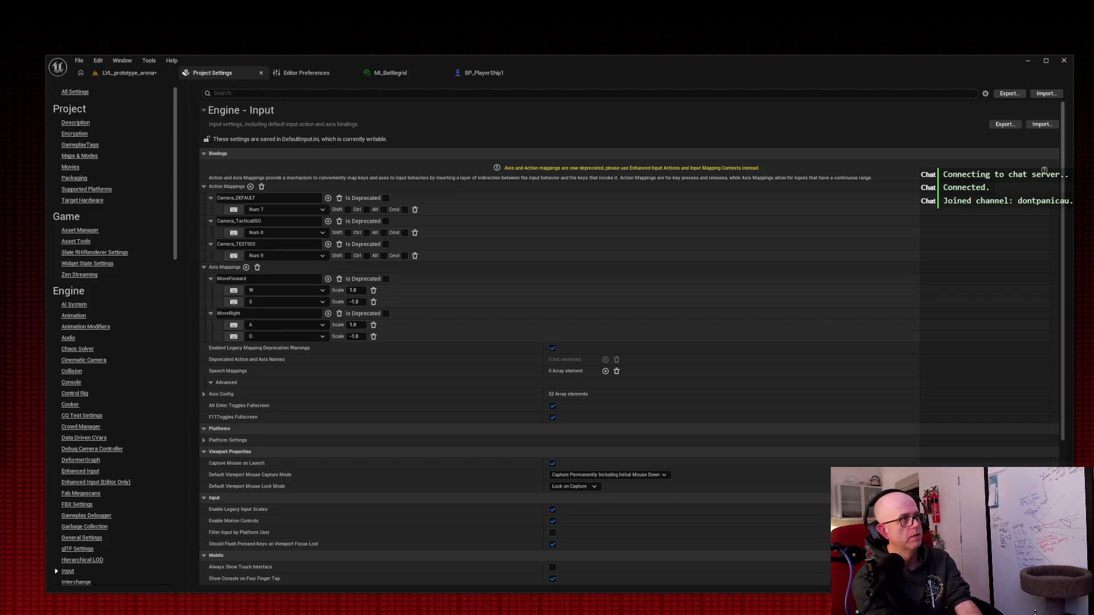
{"action": "left_click", "coordinate": [484, 75]}
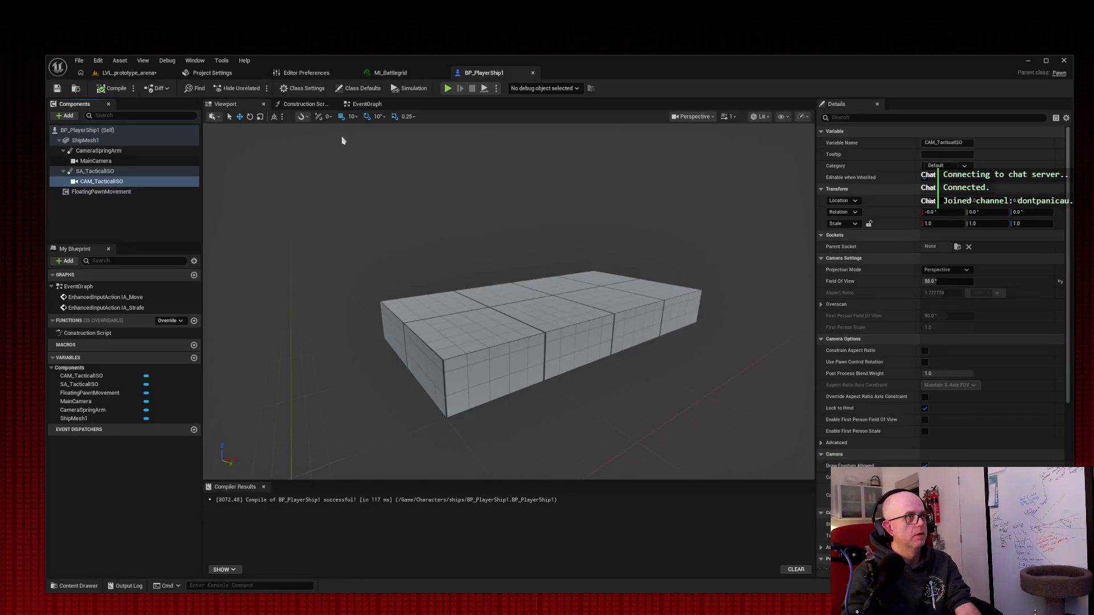
{"action": "left_click", "coordinate": [377, 104]}
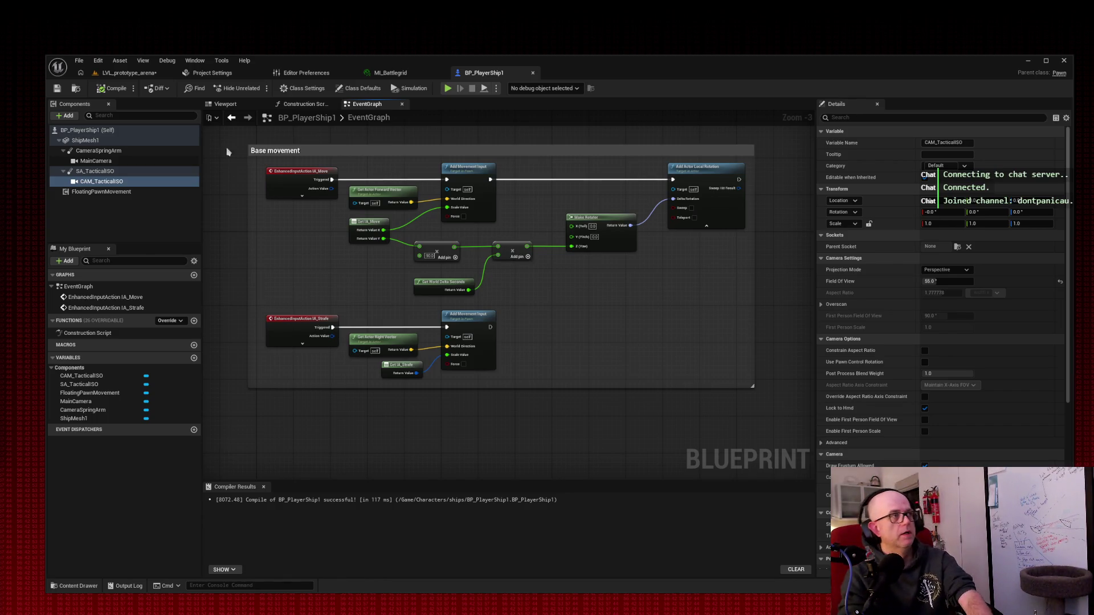
Step: Close the ML_Battlegrid editor and show BP_PlayerShip1's 3D viewport
{"action": "key", "text": "super+shift+s"}
{"action": "mouse_move", "coordinate": [28, 21]}
{"action": "left_mouse_down"}
{"action": "mouse_move", "coordinate": [860, 496]}
{"action": "mouse_move", "coordinate": [809, 444]}
{"action": "left_mouse_up"}
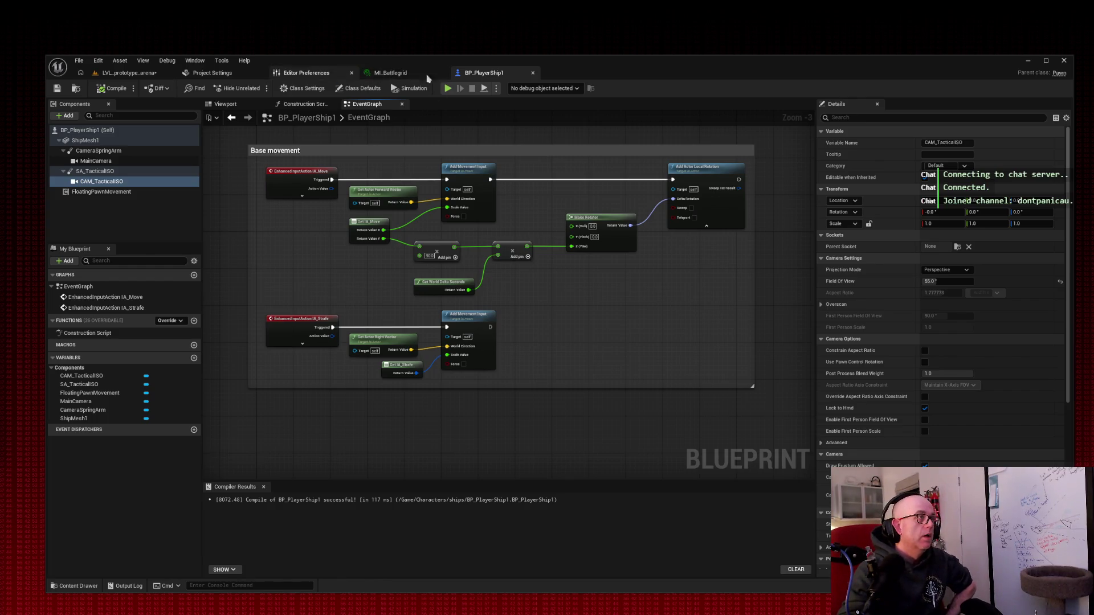
{"action": "left_click", "coordinate": [442, 74]}
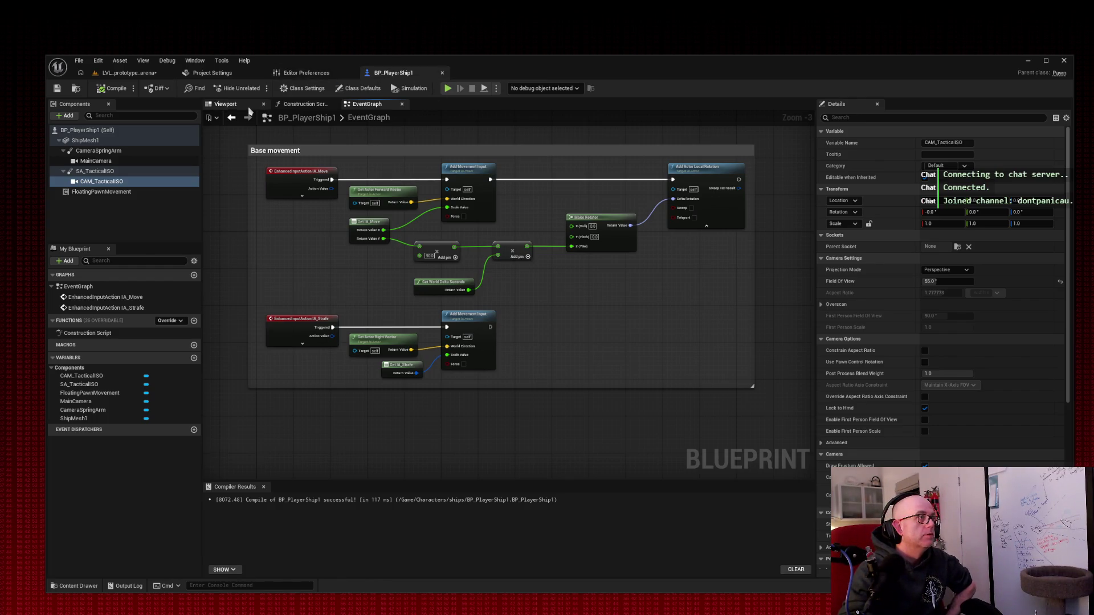
{"action": "left_click", "coordinate": [226, 103]}
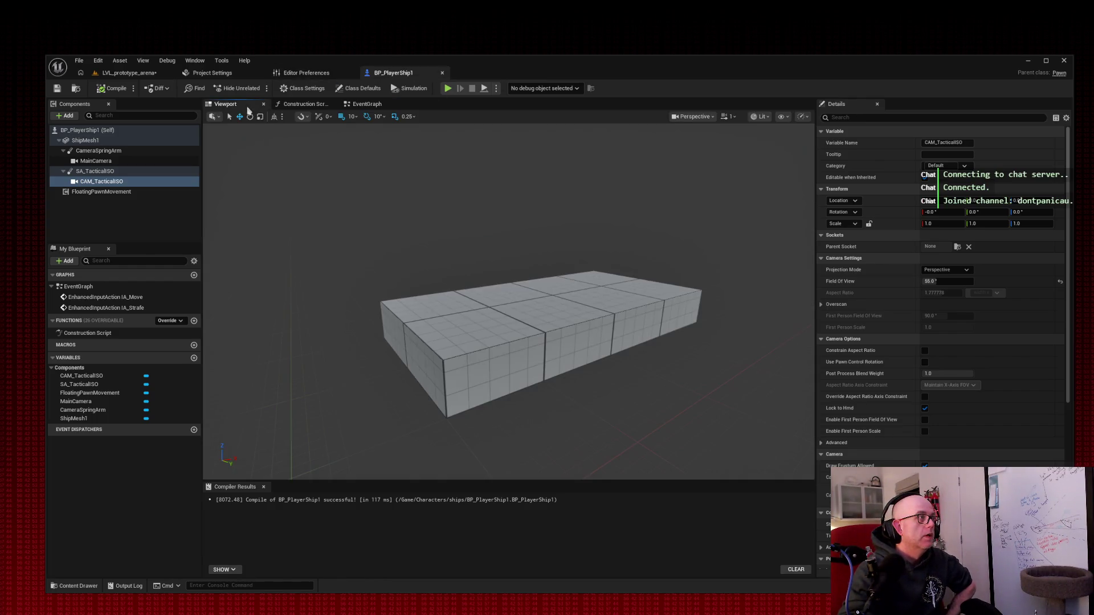
Step: Rename the CameraSpringArm component to SA_Default
{"action": "left_click", "coordinate": [130, 150]}
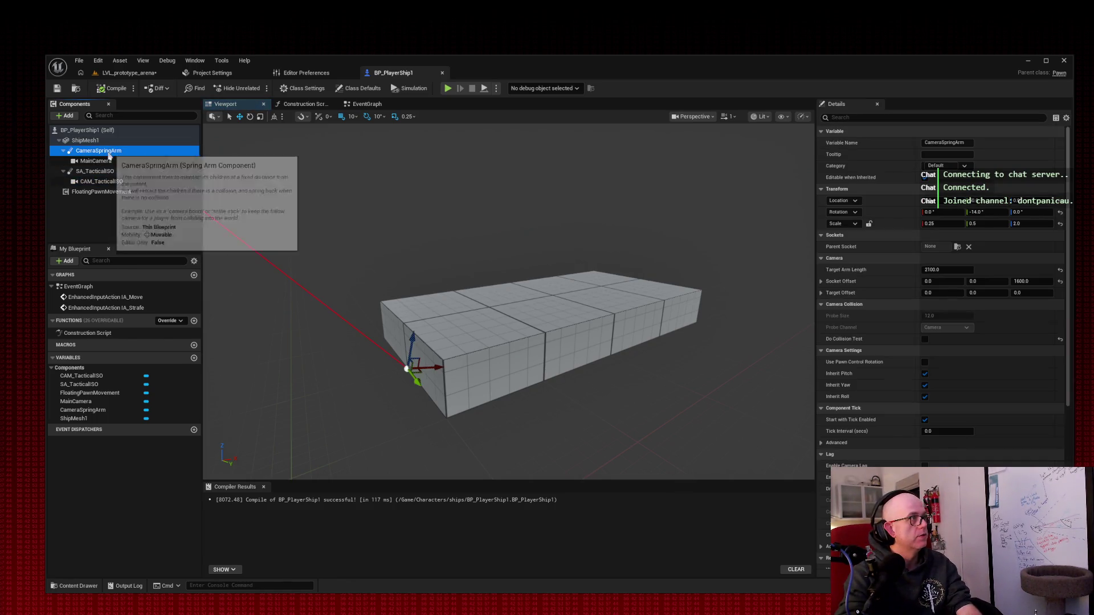
{"action": "right_click", "coordinate": [108, 153]}
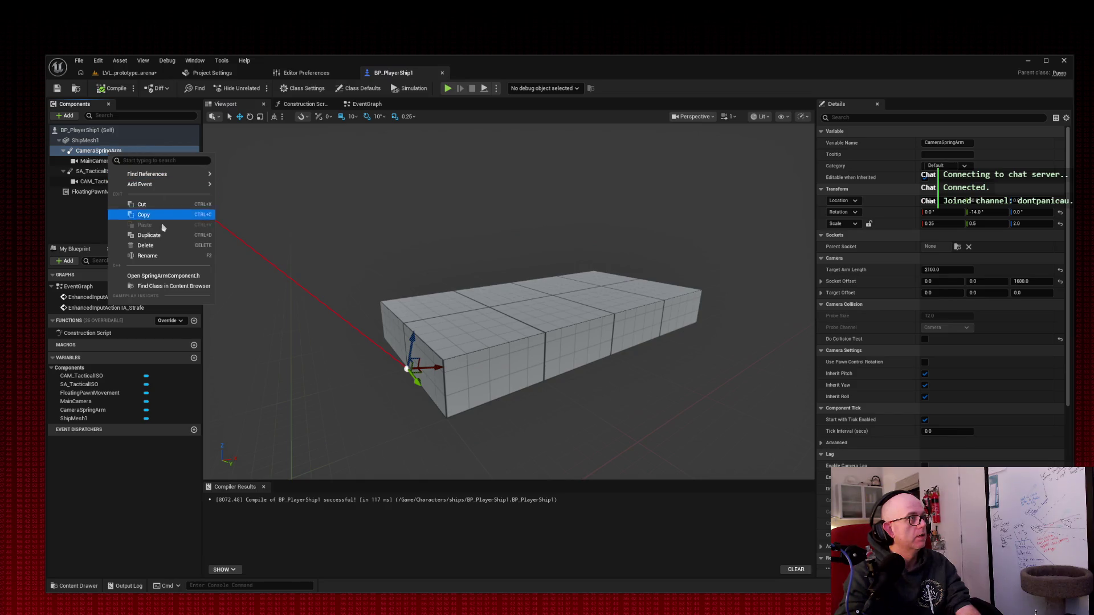
{"action": "left_click", "coordinate": [147, 255]}
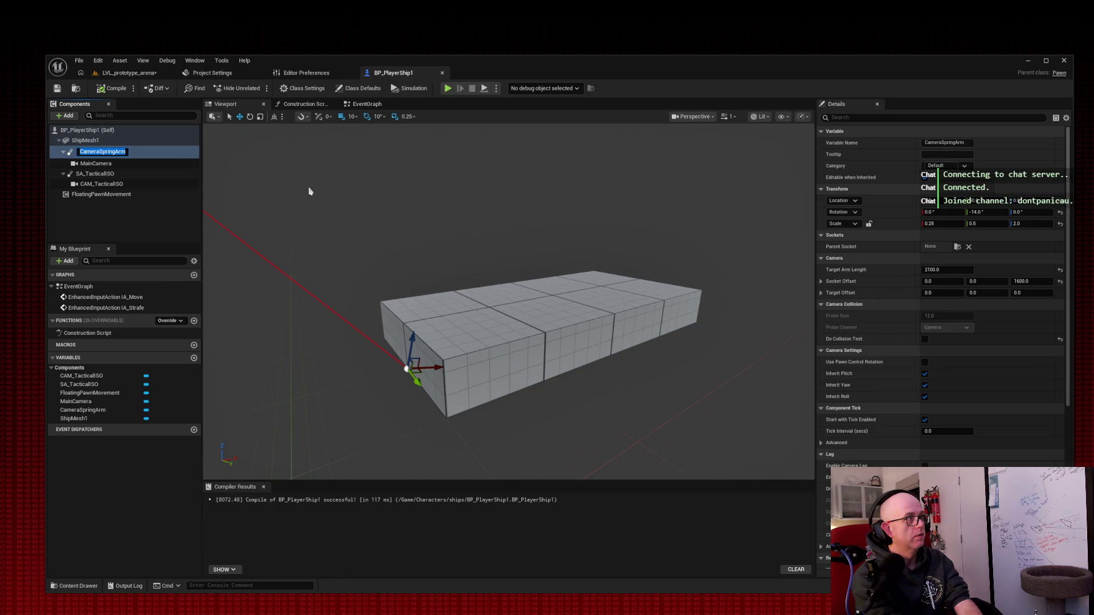
{"action": "type", "text": "SA_"}
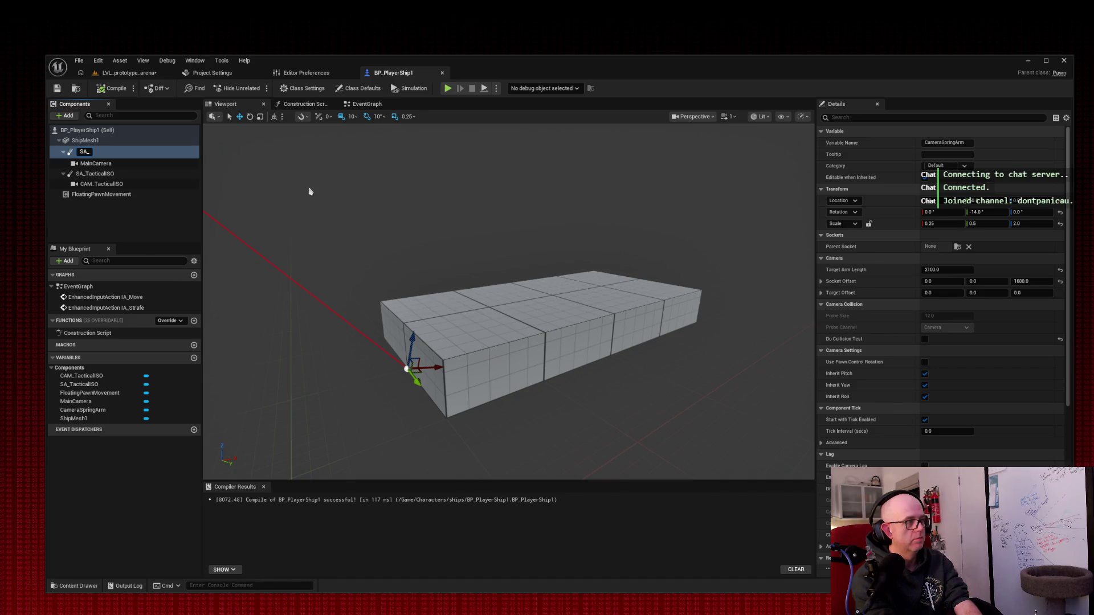
{"action": "type", "text": "Dfe"}
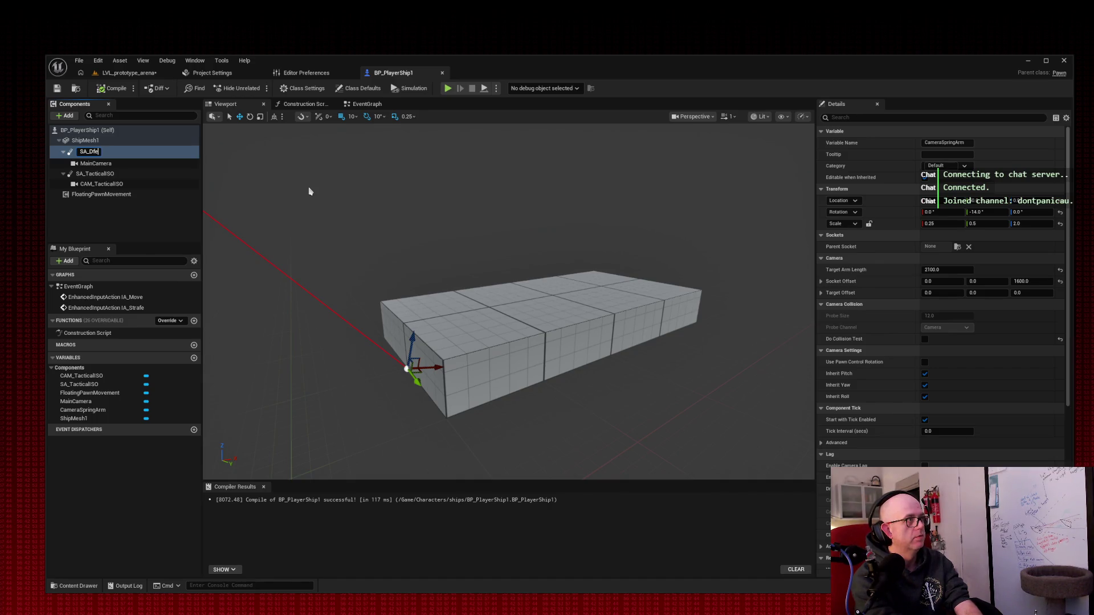
{"action": "key", "text": "BackSpace"}
{"action": "key", "text": "BackSpace"}
{"action": "type", "text": "efault"}
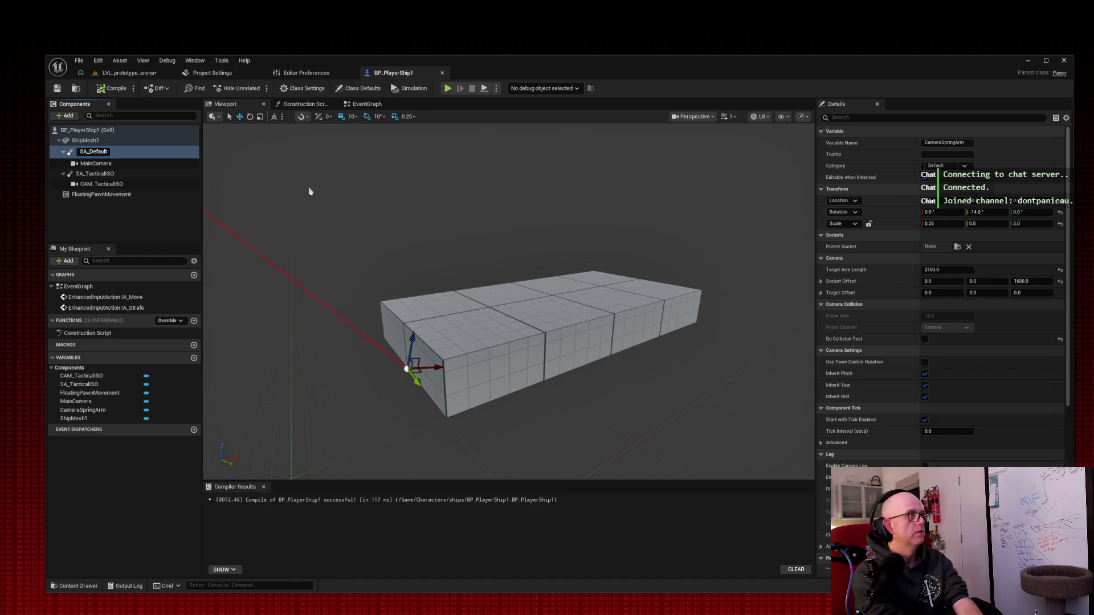
{"action": "key", "text": "shift+Left"}
{"action": "key", "text": "shift+Left"}
{"action": "key", "text": "shift+Left"}
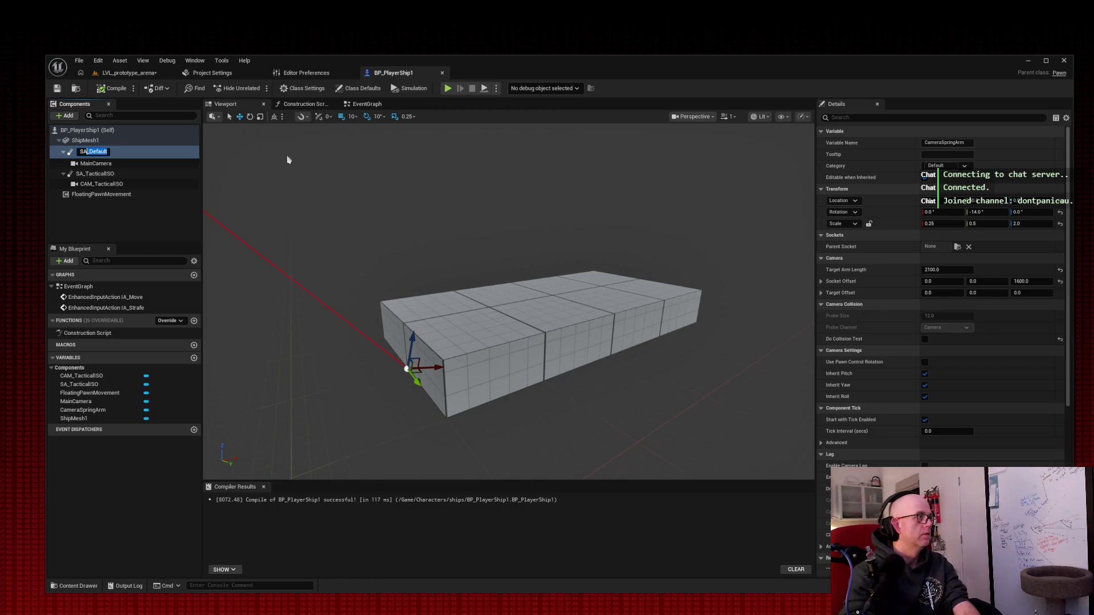
Step: Rename the MainCamera component to CAM_Default
{"action": "left_click", "coordinate": [96, 161]}
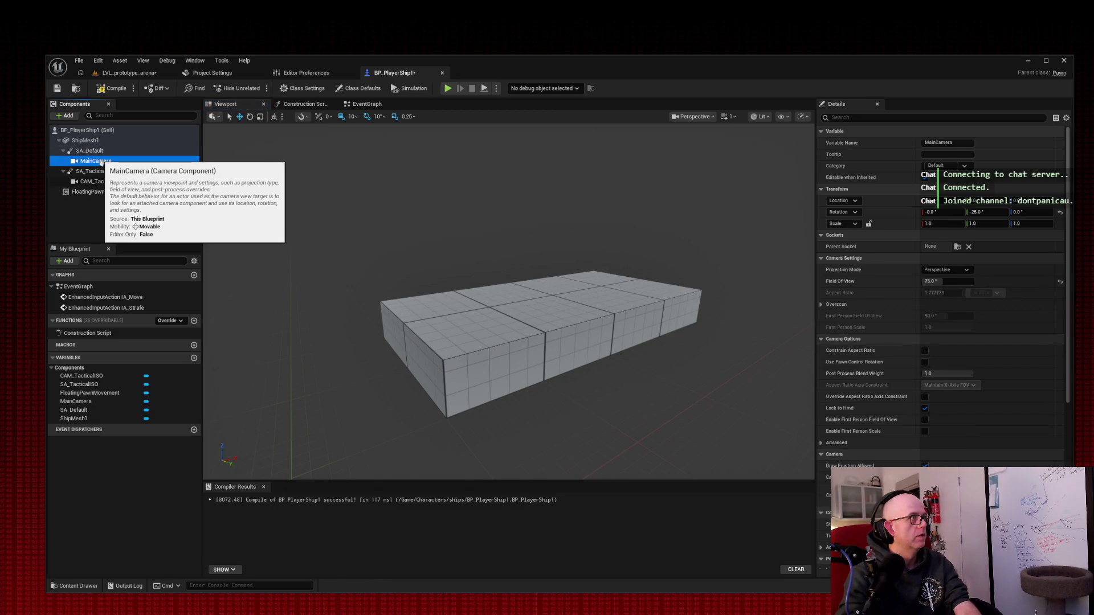
{"action": "key", "text": "F2"}
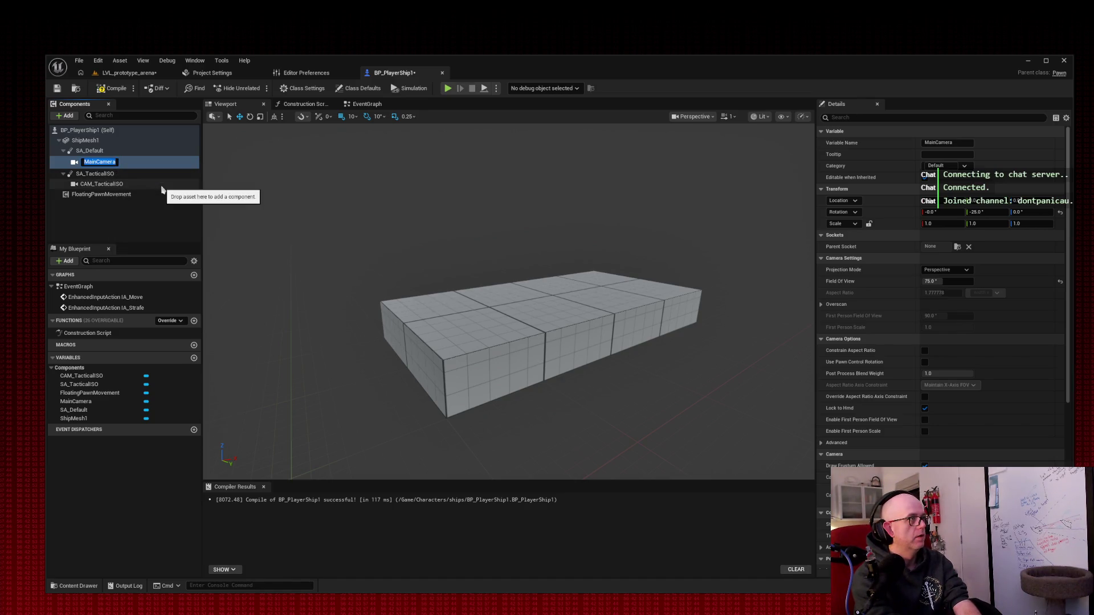
{"action": "type", "text": "CAM_Default"}
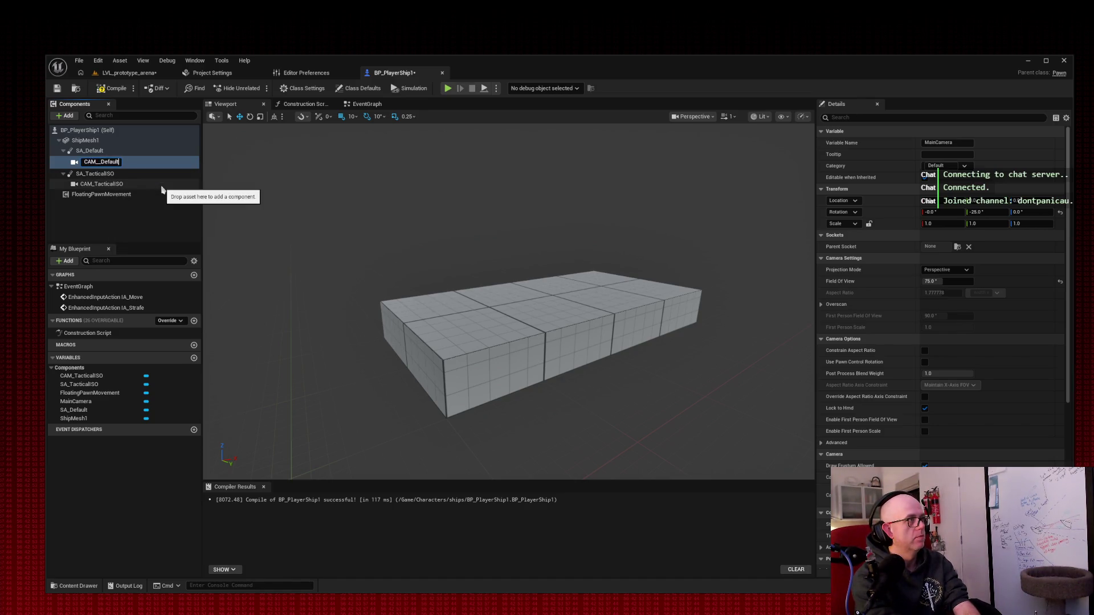
{"action": "key", "text": "Return"}
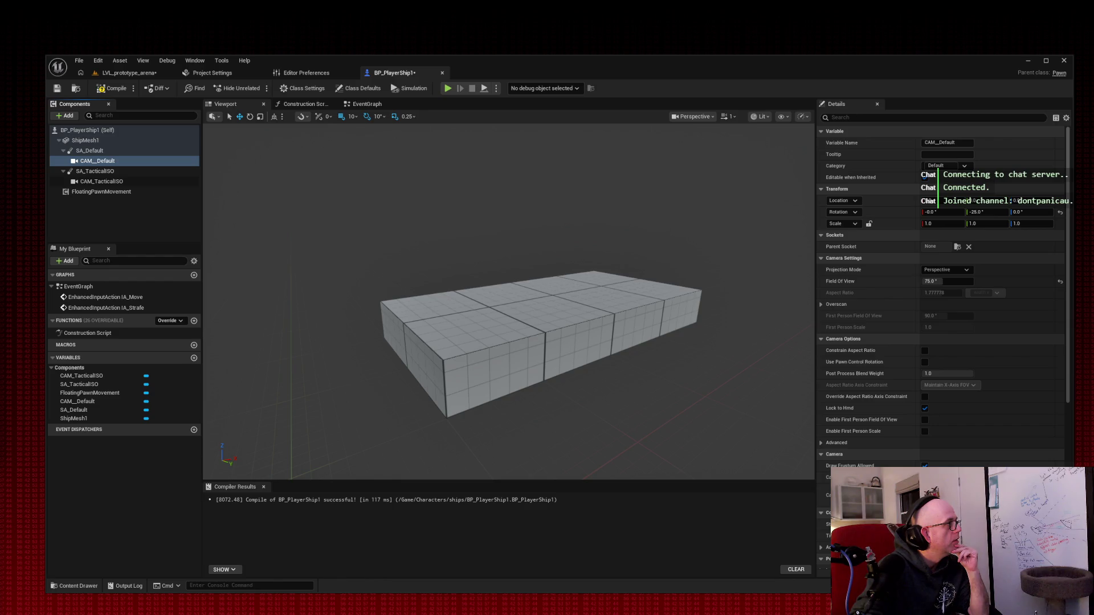
{"action": "left_click", "coordinate": [360, 107]}
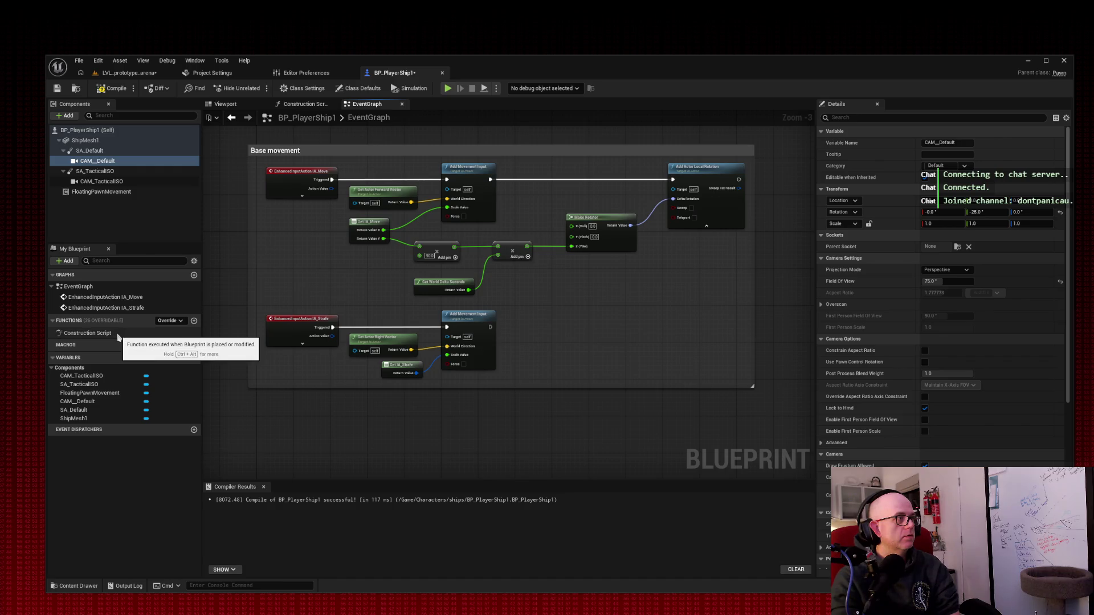
Step: Look at the 3D viewport, then go back to the Event Graph
{"action": "left_click", "coordinate": [237, 104]}
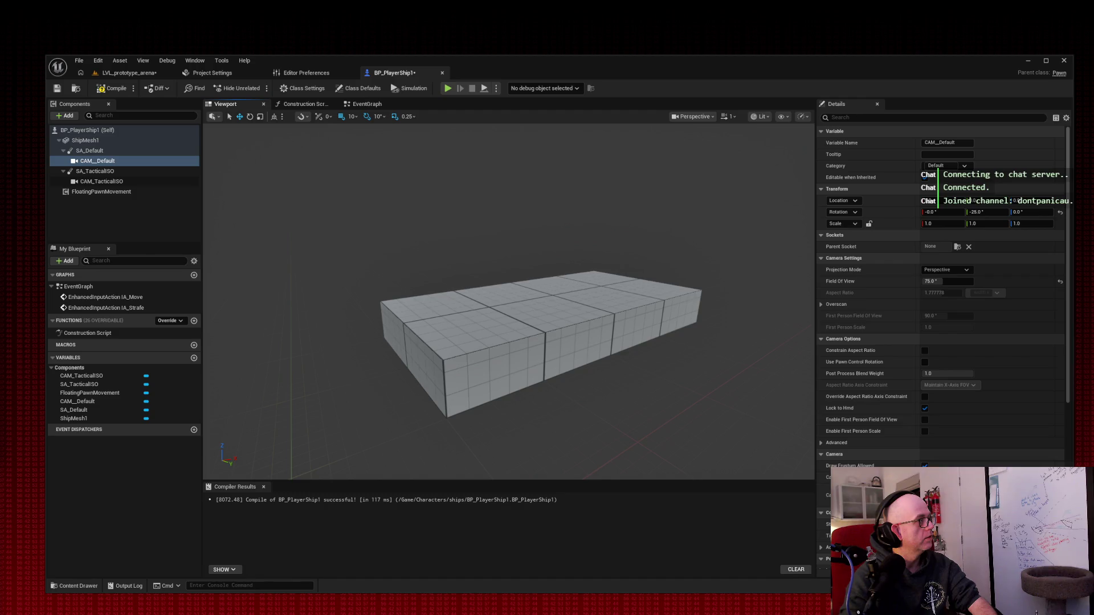
{"action": "left_click", "coordinate": [358, 105]}
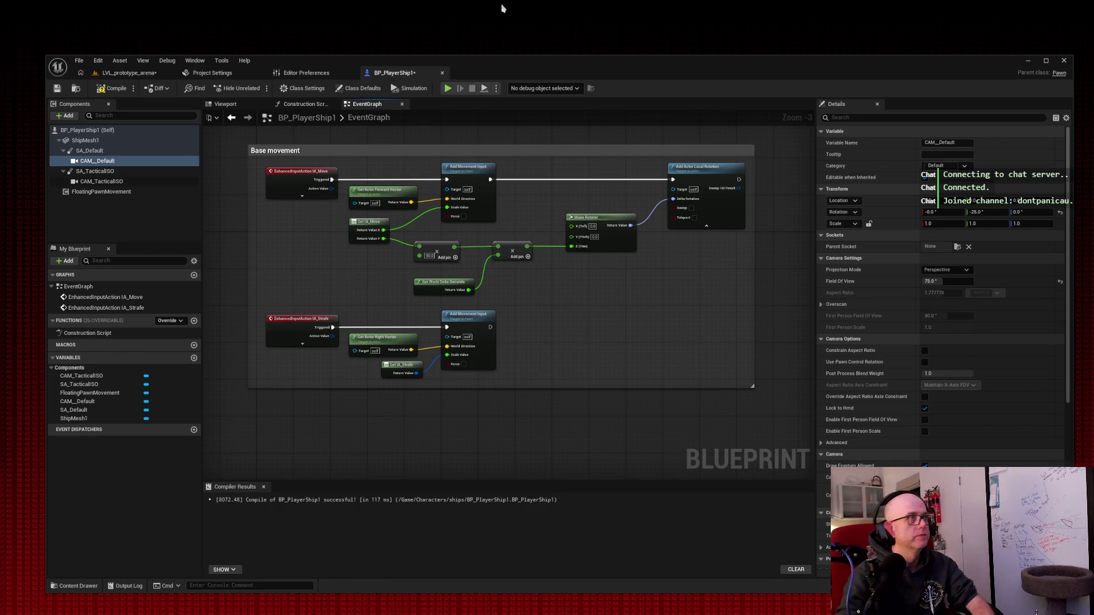
Step: Compile and save BP_PlayerShip1, then dismiss the graph's actions list
{"action": "left_click", "coordinate": [108, 89]}
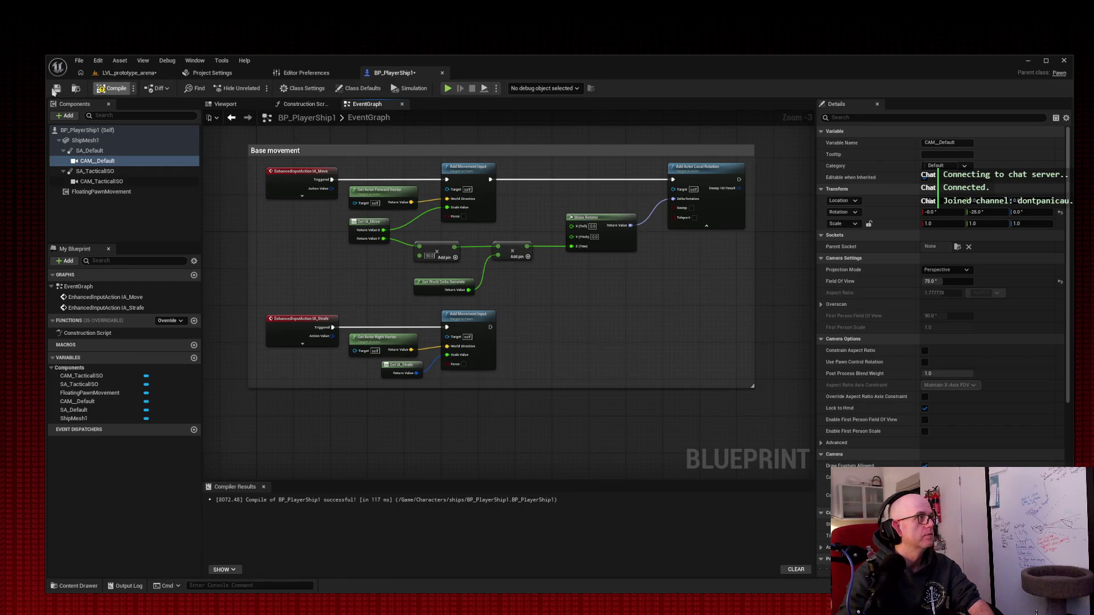
{"action": "left_click", "coordinate": [57, 89]}
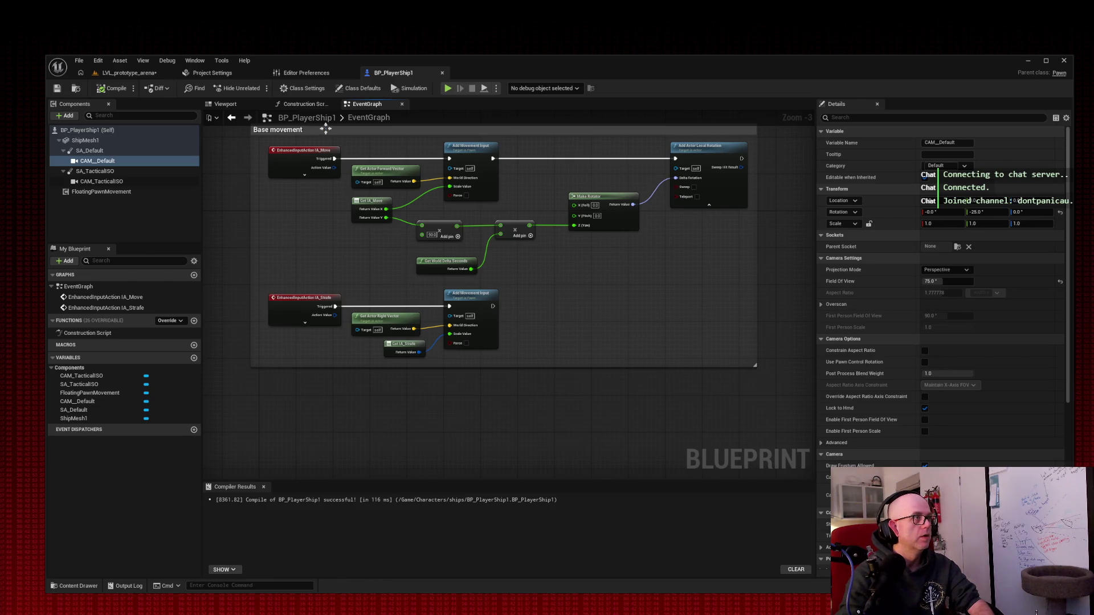
{"action": "left_click", "coordinate": [322, 129]}
{"action": "right_click", "coordinate": [388, 393]}
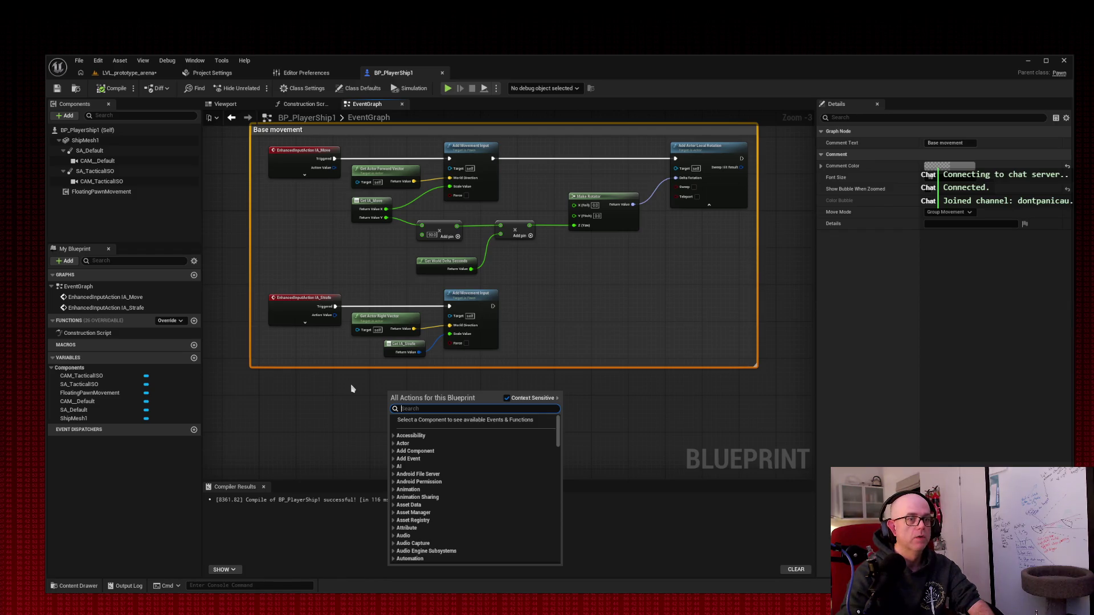
{"action": "left_click", "coordinate": [309, 391]}
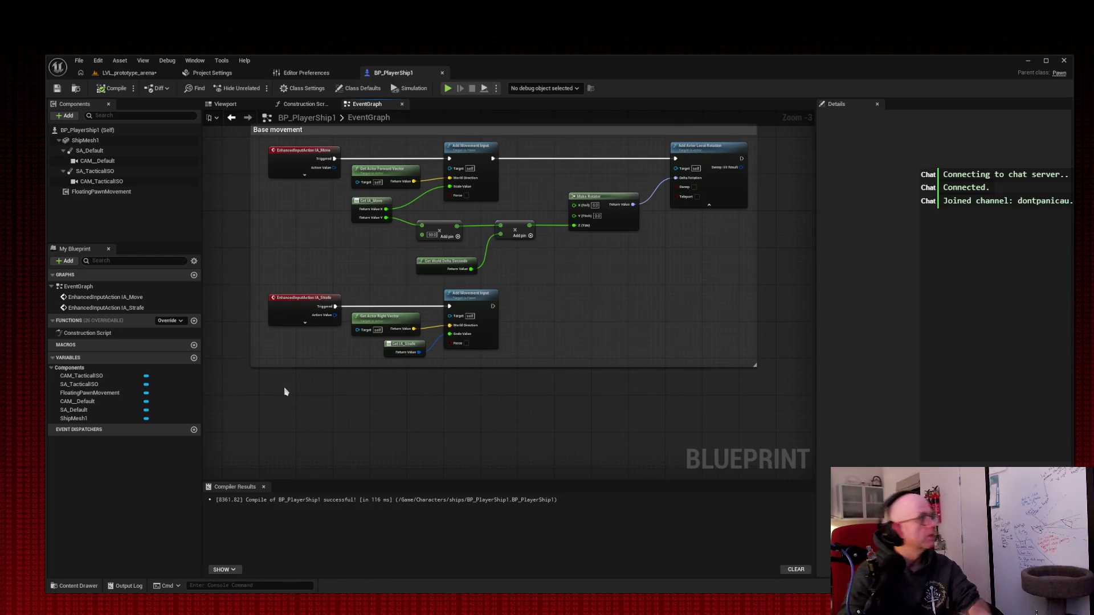
Step: Add a comment box titled 'Camera Systems' and move it beside the rotation nodes
{"action": "right_click", "coordinate": [295, 401]}
{"action": "type", "text": "comment"}
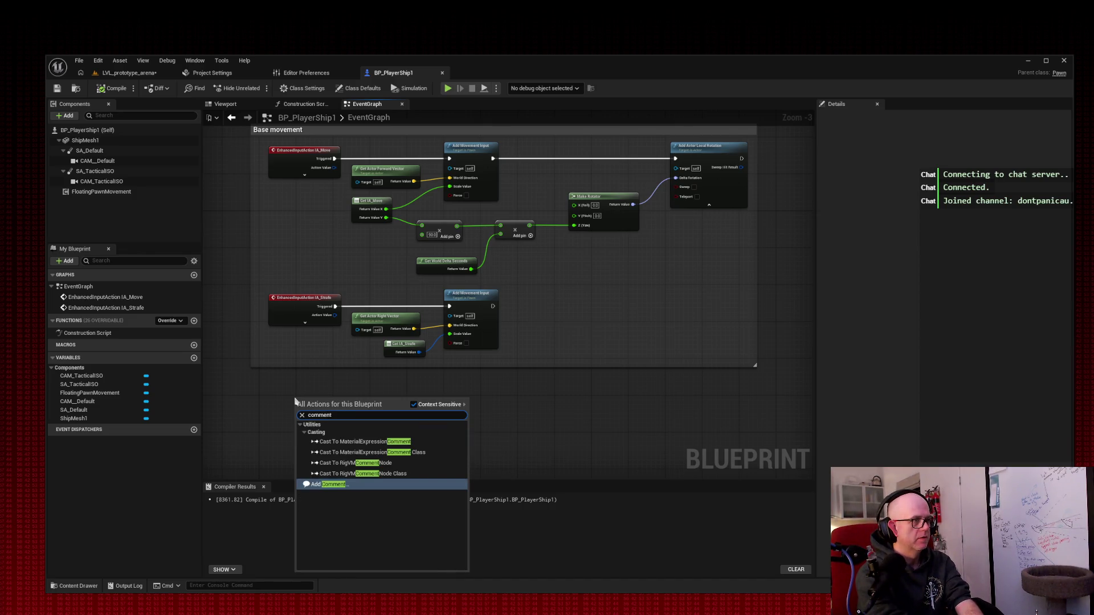
{"action": "left_click", "coordinate": [328, 484]}
{"action": "left_click_drag", "start_coordinate": [350, 408], "coordinate": [637, 468]}
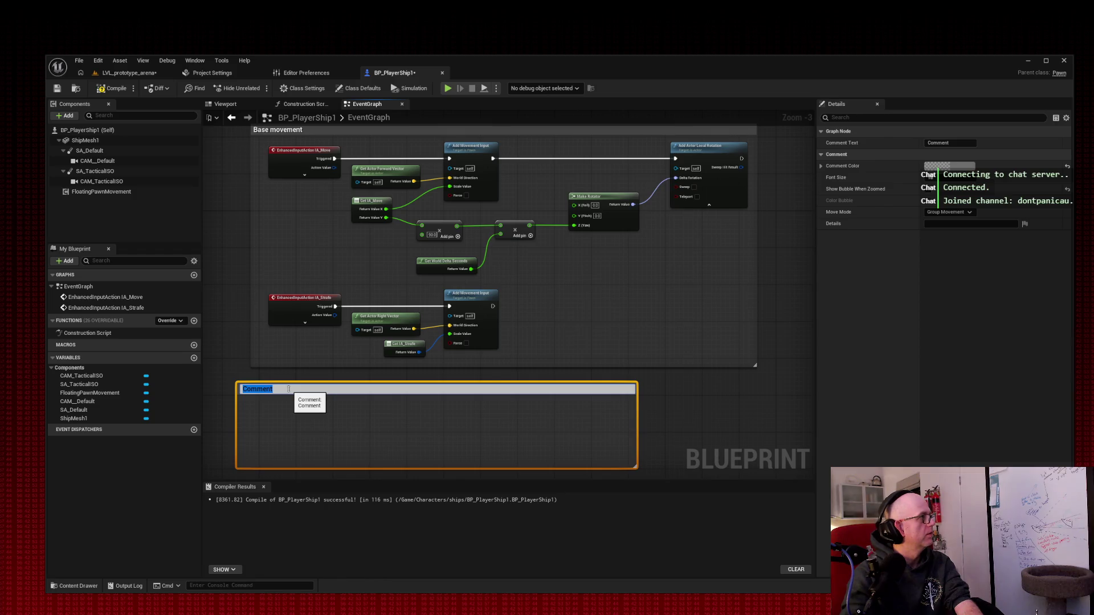
{"action": "type", "text": "Camera"}
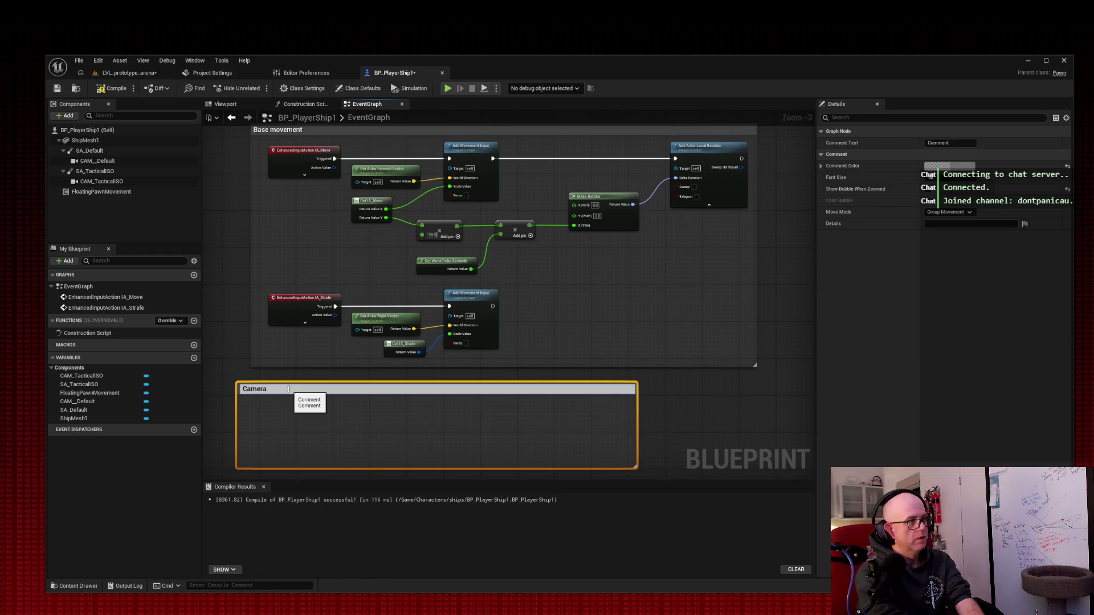
{"action": "type", "text": " Systems"}
{"action": "key", "text": "Return"}
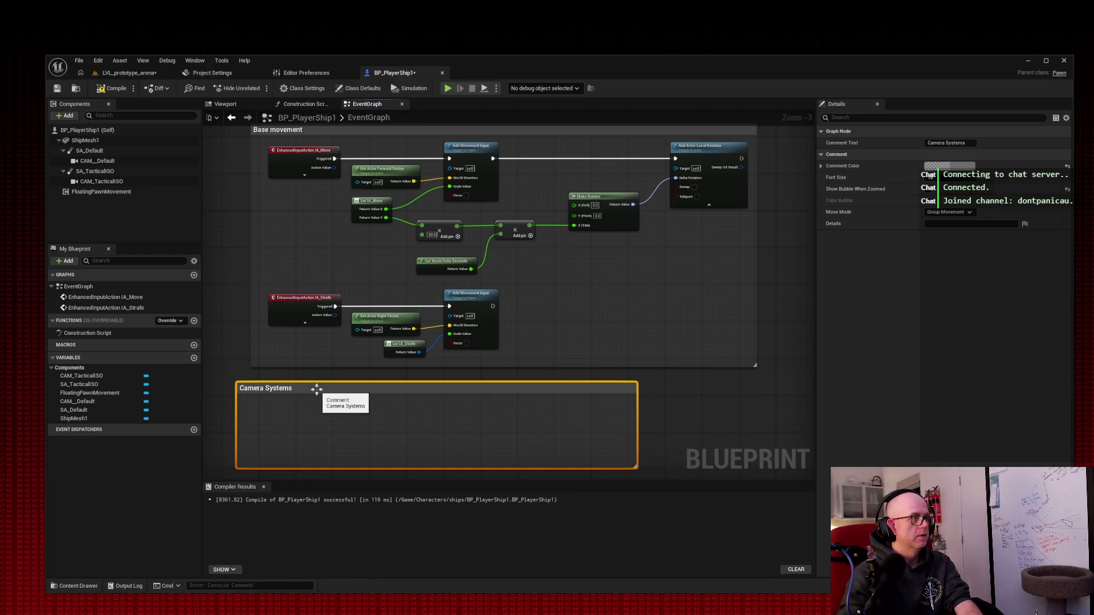
{"action": "mouse_move", "coordinate": [330, 385]}
{"action": "left_mouse_down"}
{"action": "mouse_move", "coordinate": [740, 359]}
{"action": "mouse_move", "coordinate": [478, 277]}
{"action": "mouse_move", "coordinate": [501, 129]}
{"action": "mouse_move", "coordinate": [486, 156]}
{"action": "mouse_move", "coordinate": [537, 156]}
{"action": "left_mouse_up"}
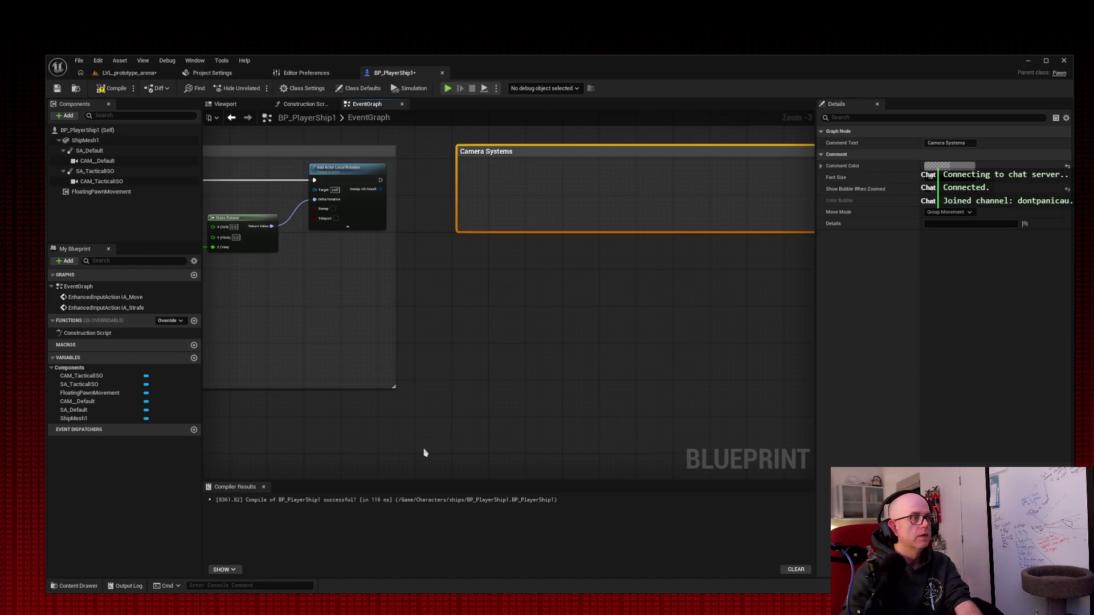
{"action": "left_click_drag", "start_coordinate": [659, 354], "coordinate": [498, 351]}
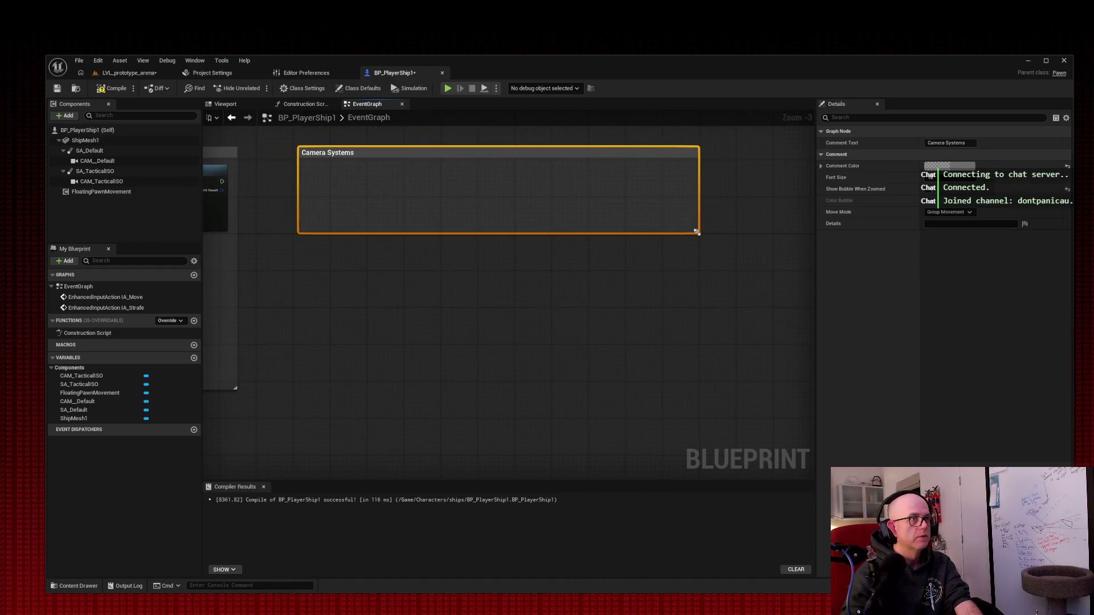
Step: Enlarge the Camera Systems comment and drop CAM_TacticalISO into it
{"action": "mouse_move", "coordinate": [696, 231]}
{"action": "left_mouse_down"}
{"action": "mouse_move", "coordinate": [808, 359]}
{"action": "mouse_move", "coordinate": [818, 398]}
{"action": "mouse_move", "coordinate": [815, 386]}
{"action": "left_mouse_up"}
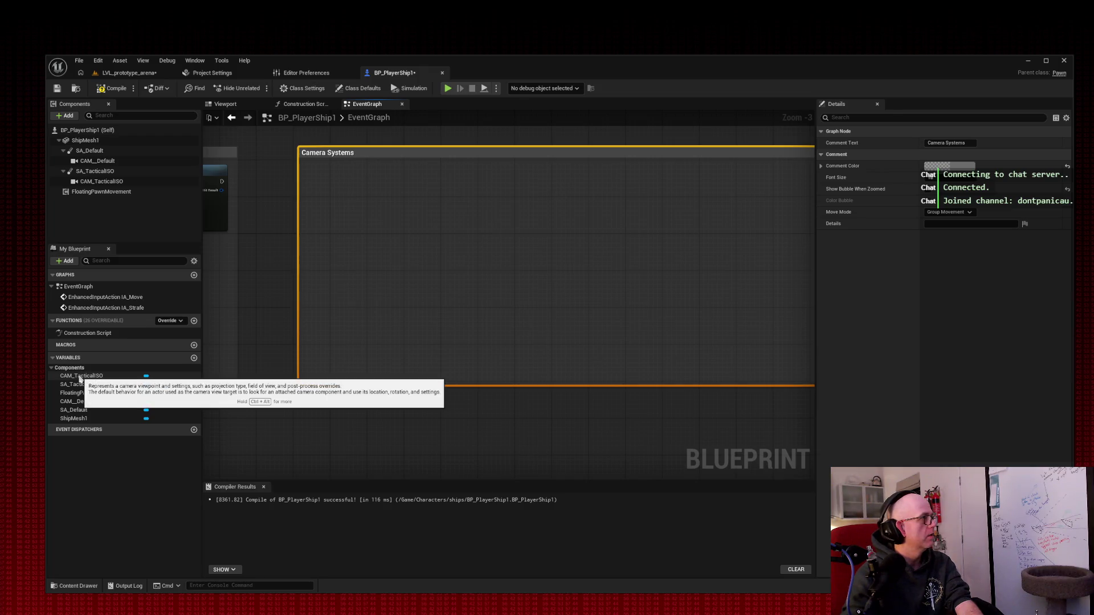
{"action": "mouse_move", "coordinate": [80, 378]}
{"action": "left_mouse_down"}
{"action": "mouse_move", "coordinate": [353, 188]}
{"action": "mouse_move", "coordinate": [327, 184]}
{"action": "left_mouse_up"}
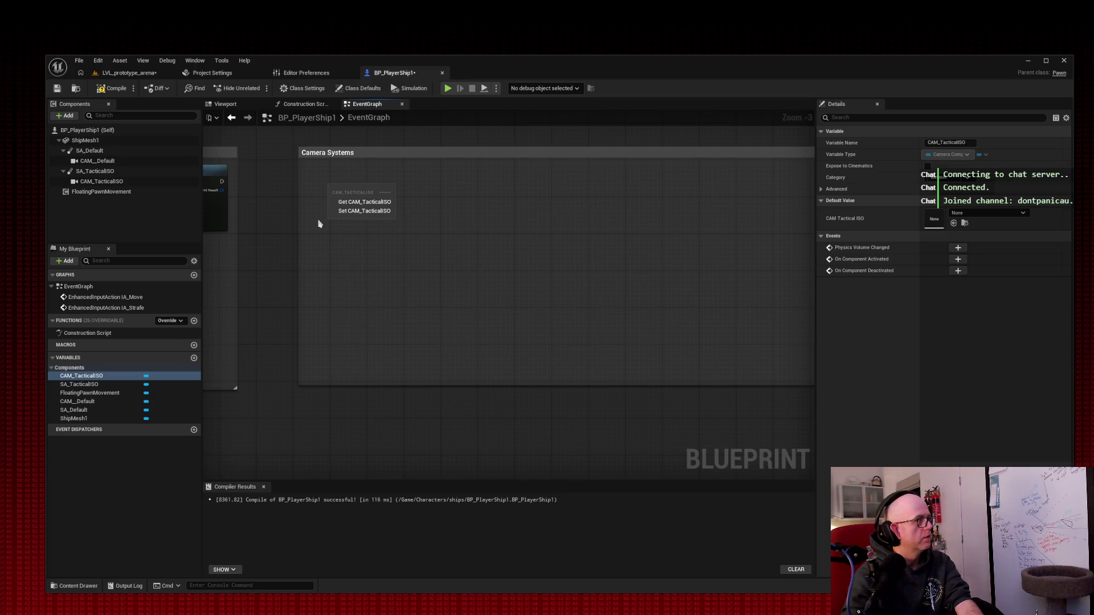
Step: Add an InputAction Camera_TacticalISO event inside the Camera Systems comment, lower it, then delete it
{"action": "left_click", "coordinate": [397, 279]}
{"action": "right_click", "coordinate": [328, 190]}
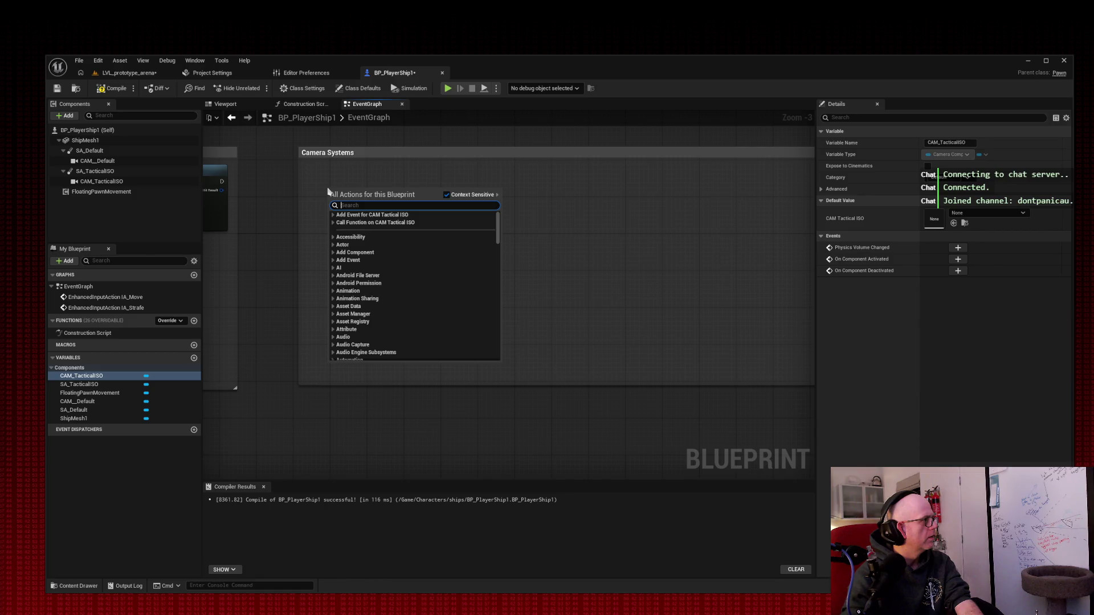
{"action": "type", "text": "camera_"}
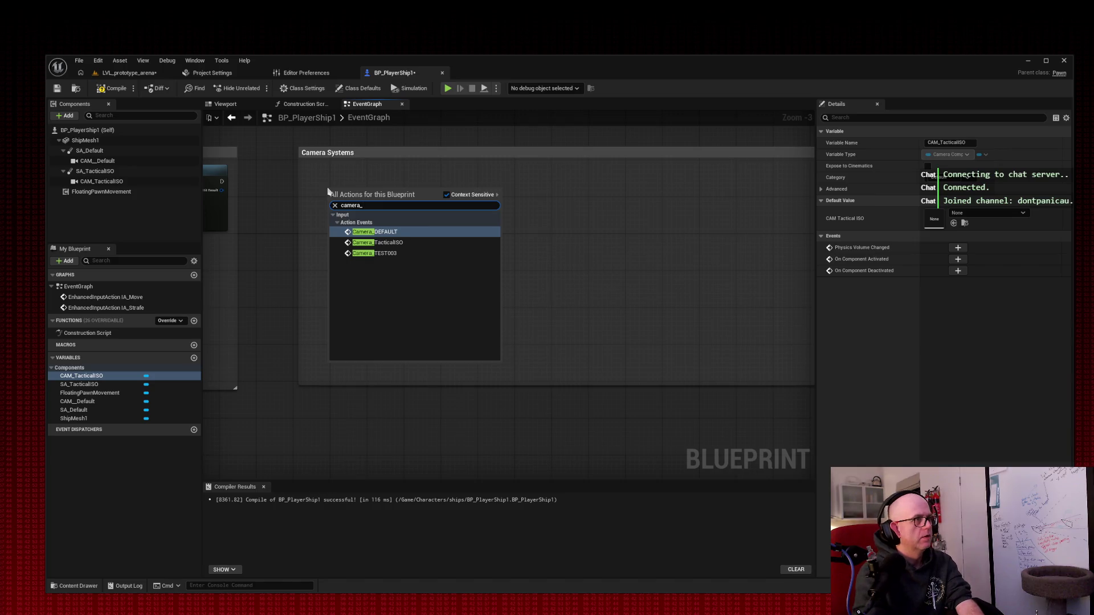
{"action": "key", "text": "Down"}
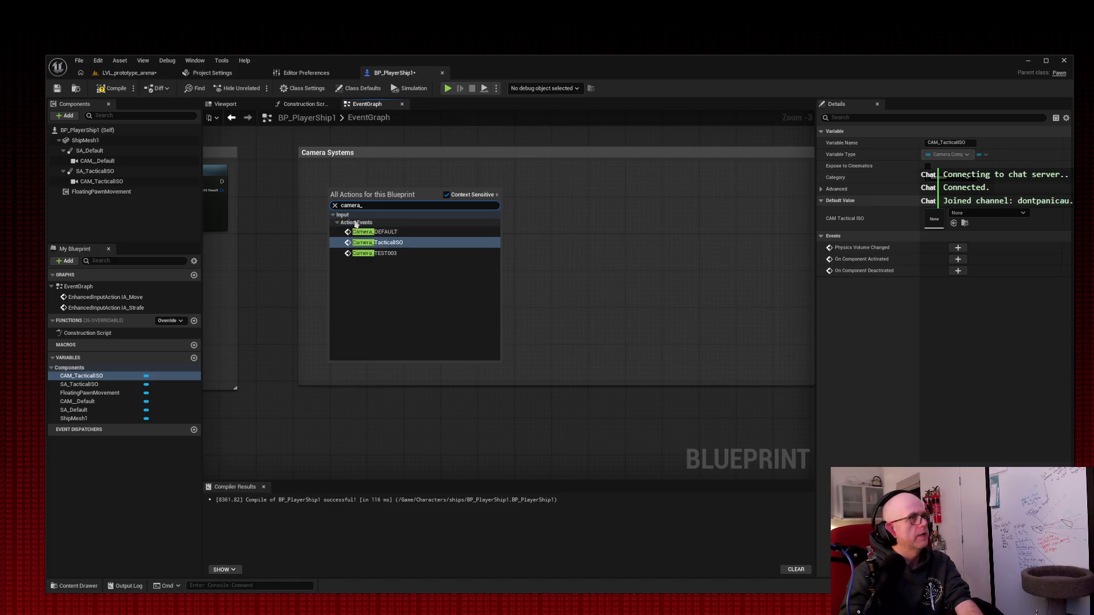
{"action": "left_click", "coordinate": [395, 243]}
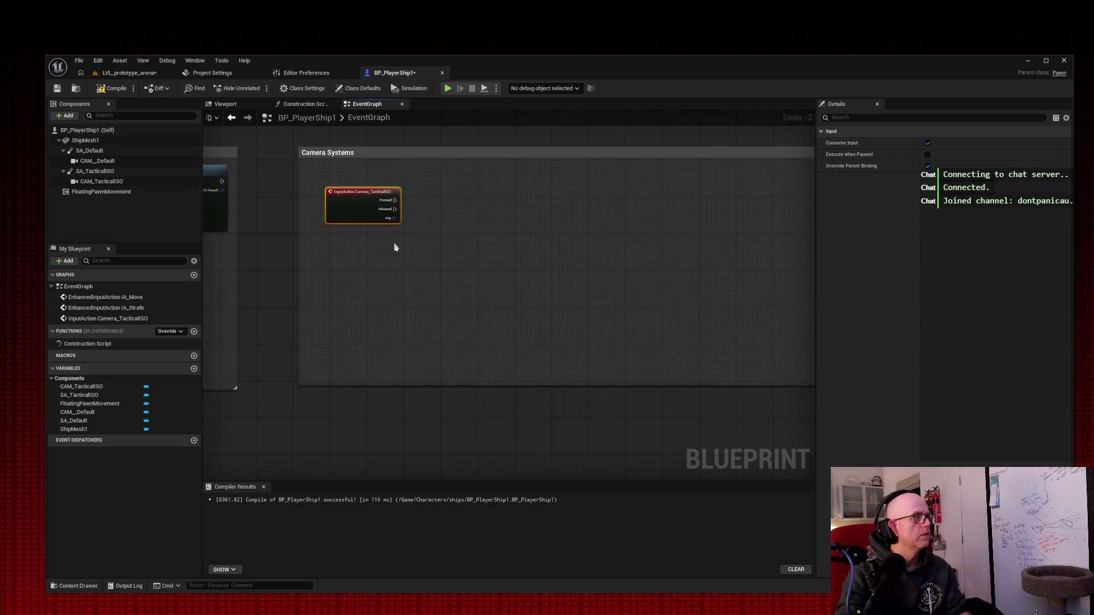
{"action": "left_click_drag", "start_coordinate": [353, 196], "coordinate": [354, 252]}
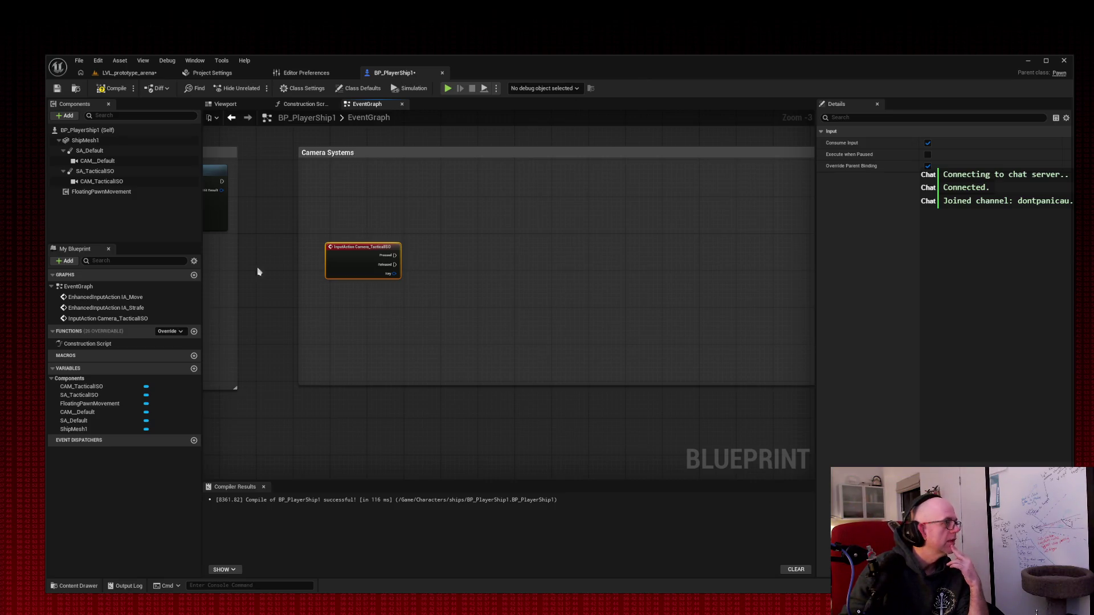
{"action": "key", "text": "Delete"}
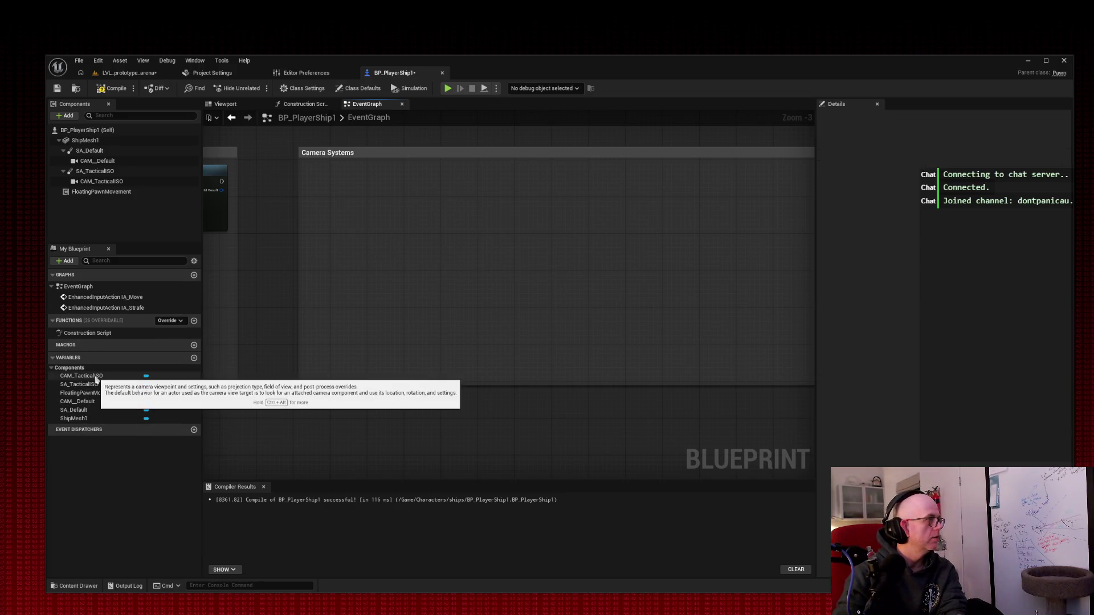
Step: Wire a CAM_TacticalISO getter into a new Set Active node with New Active checked
{"action": "left_click_drag", "start_coordinate": [95, 379], "coordinate": [342, 204]}
{"action": "left_click", "coordinate": [359, 215]}
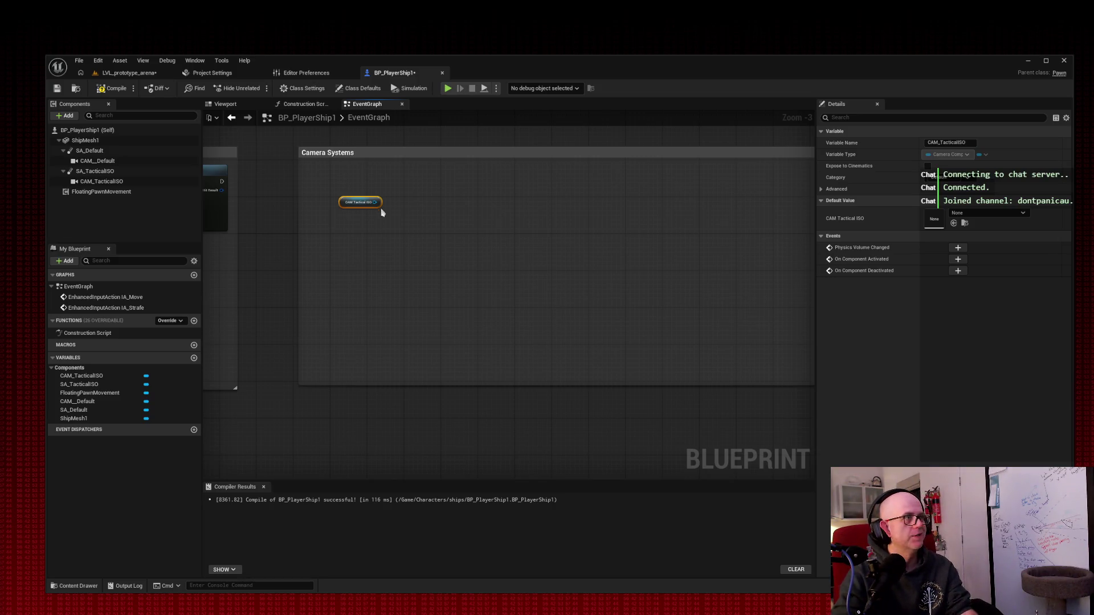
{"action": "left_click_drag", "start_coordinate": [375, 202], "coordinate": [413, 206]}
{"action": "type", "text": "s"}
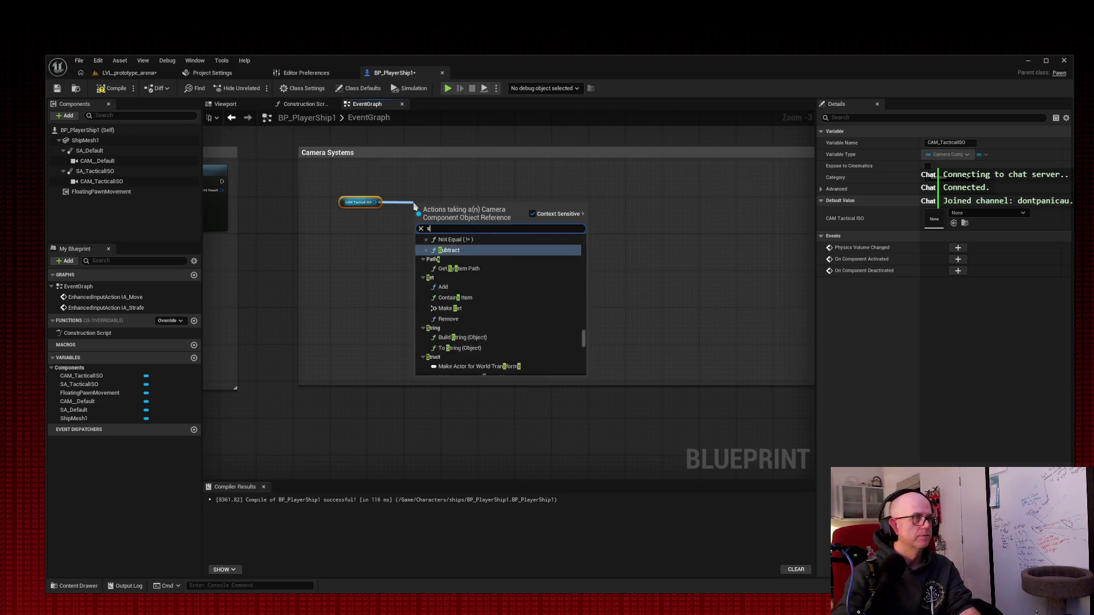
{"action": "type", "text": "et active"}
{"action": "key", "text": "Return"}
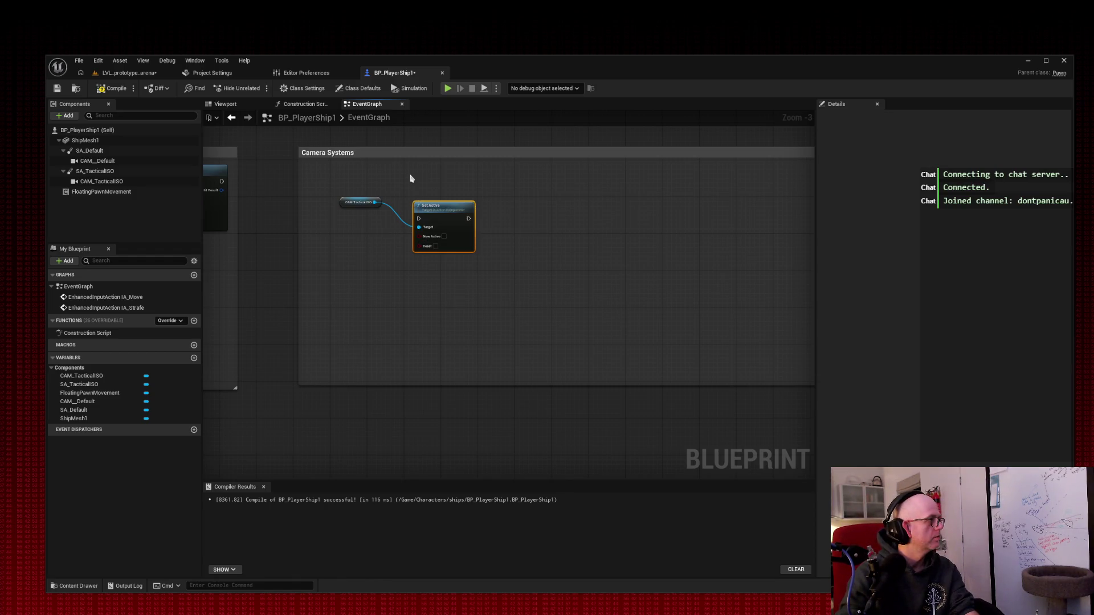
{"action": "left_click_drag", "start_coordinate": [452, 208], "coordinate": [457, 186]}
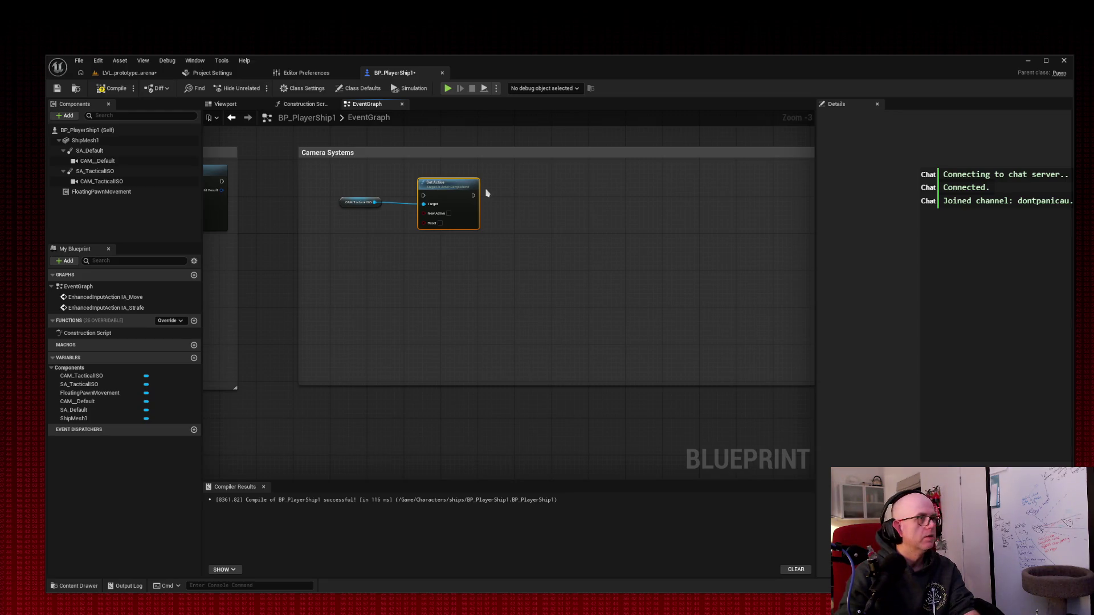
{"action": "left_click", "coordinate": [449, 214]}
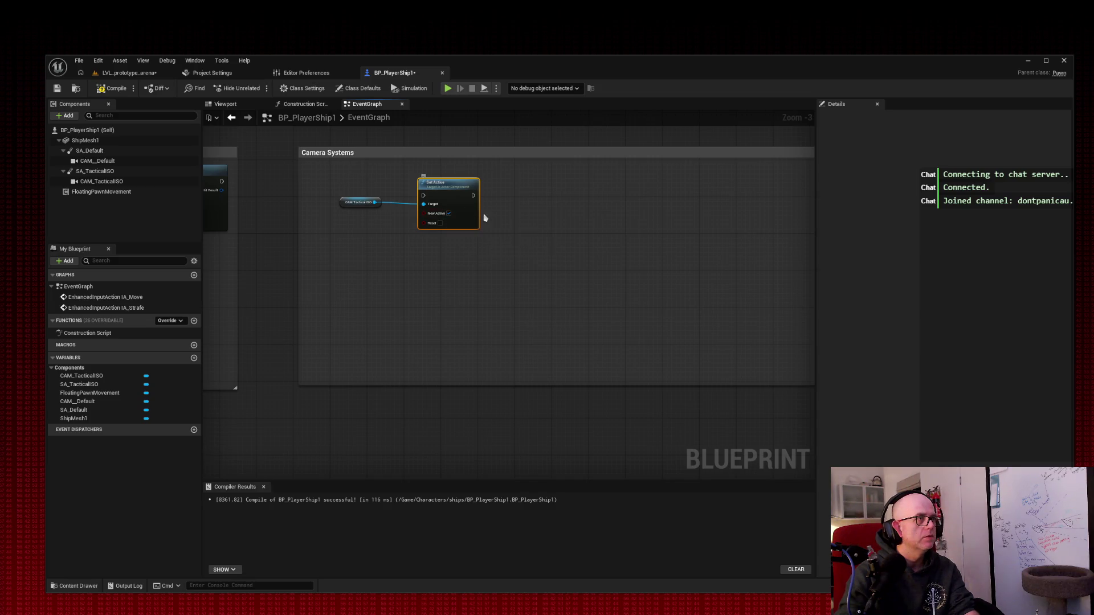
{"action": "scroll", "coordinate": [482, 217], "scroll_direction": "up", "scroll_amount": 2}
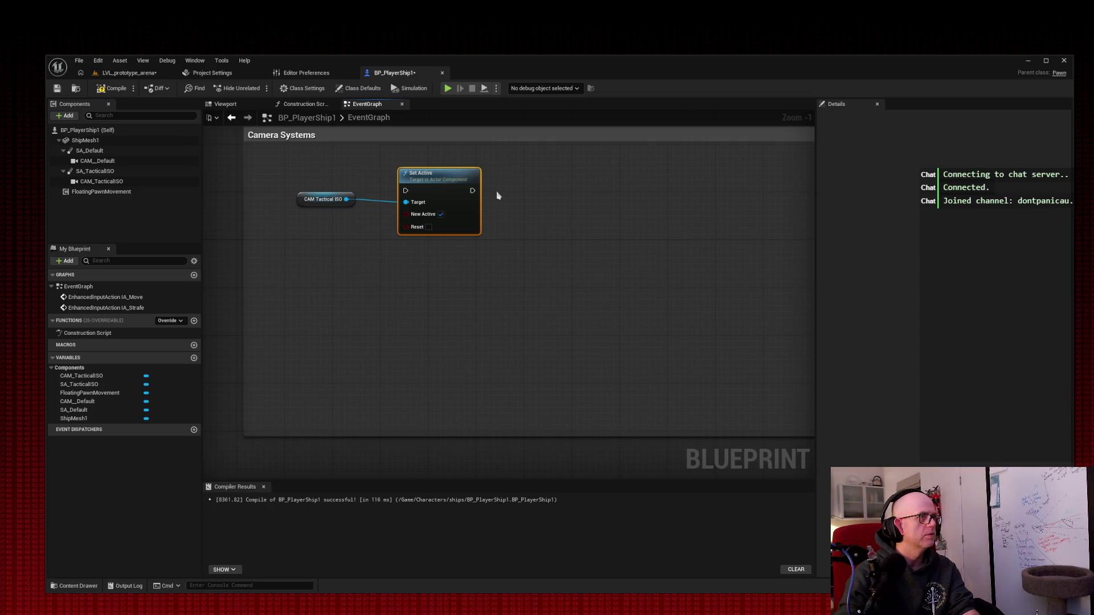
Step: Chain a second Set Active node from the first Set Active's execution output
{"action": "left_click_drag", "start_coordinate": [472, 190], "coordinate": [532, 190]}
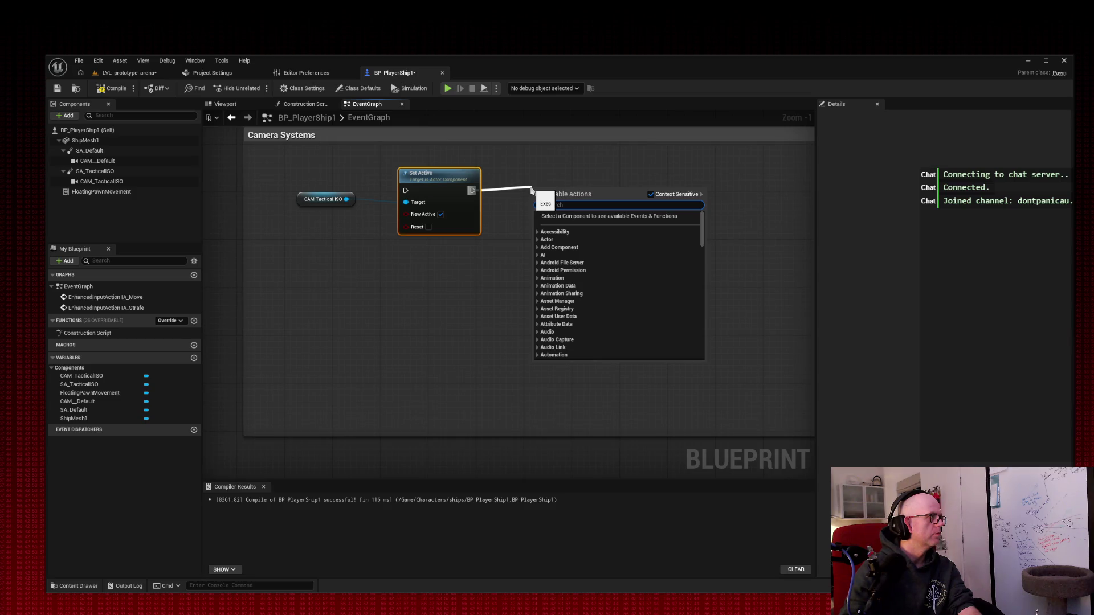
{"action": "type", "text": "activated"}
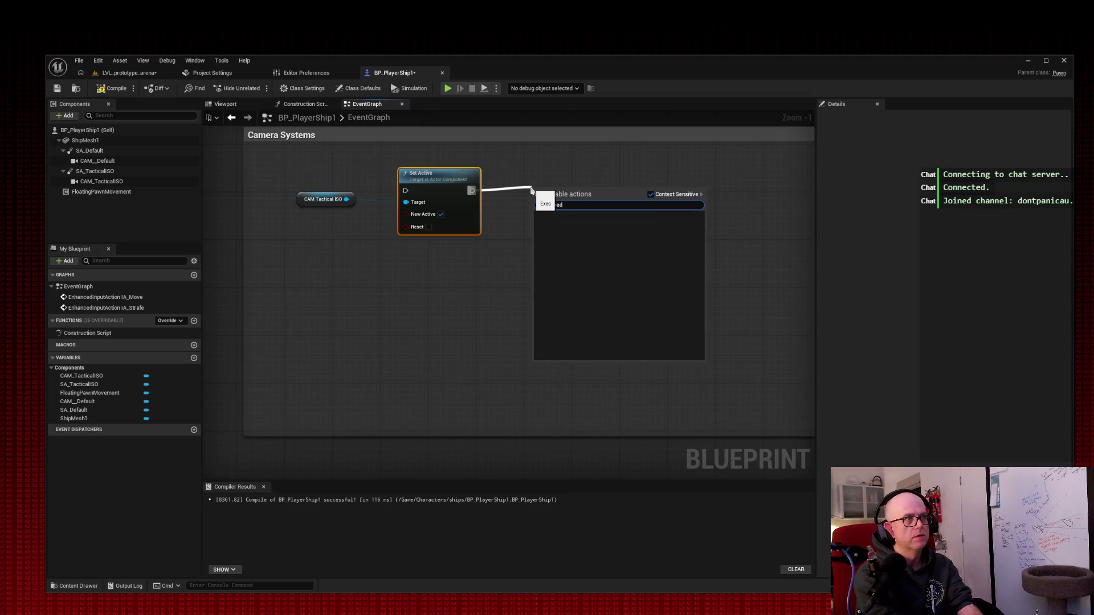
{"action": "key", "text": "ctrl+a"}
{"action": "type", "text": "presse"}
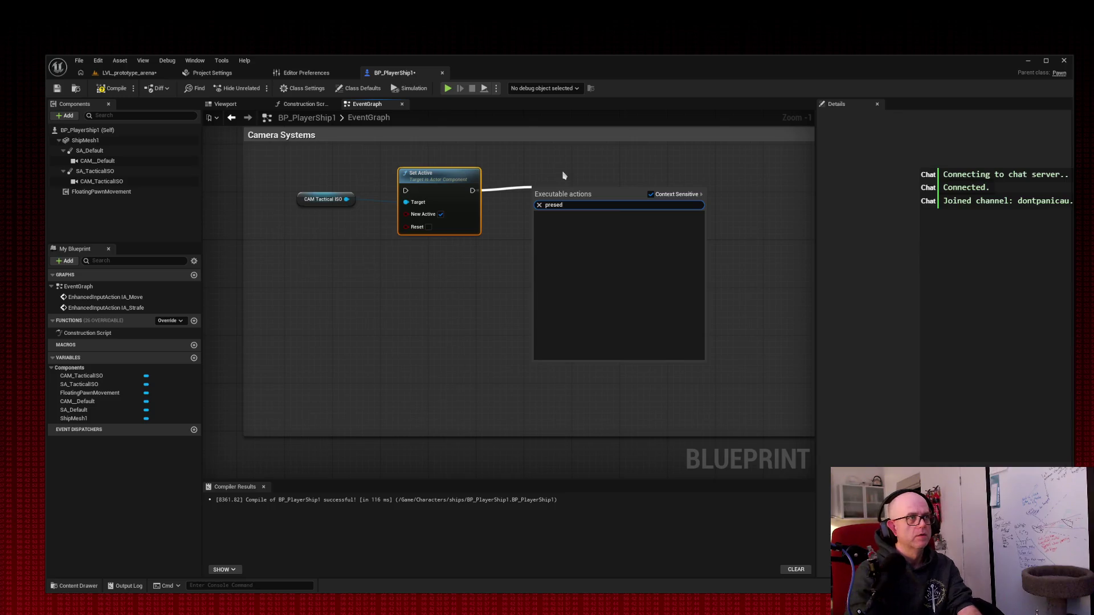
{"action": "type", "text": "d"}
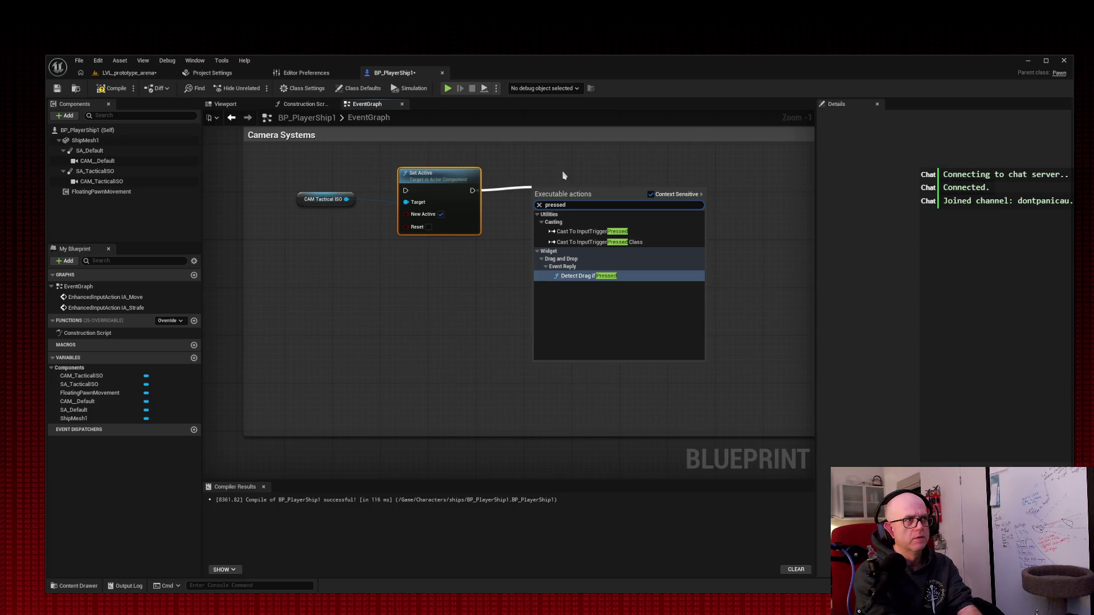
{"action": "key", "text": "BackSpace"}
{"action": "key", "text": "BackSpace"}
{"action": "key", "text": "BackSpace"}
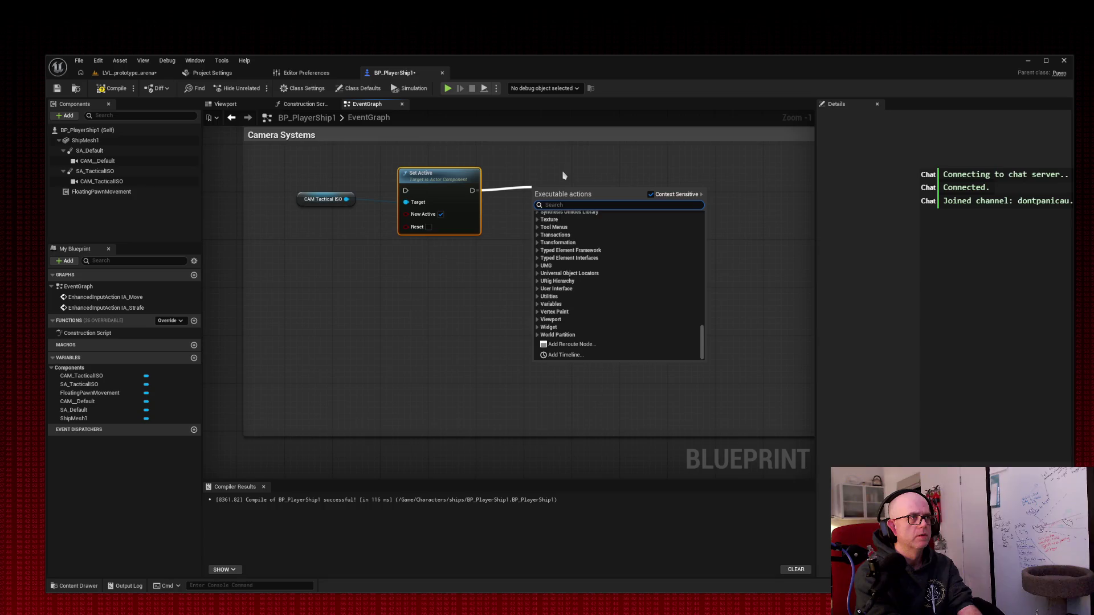
{"action": "type", "text": "set active"}
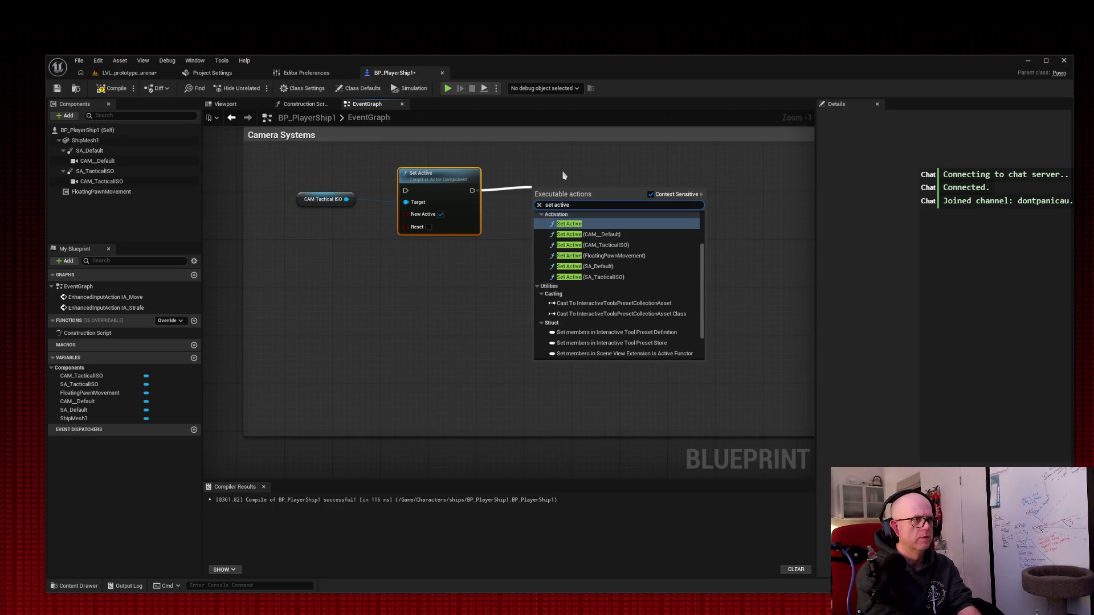
{"action": "key", "text": "Return"}
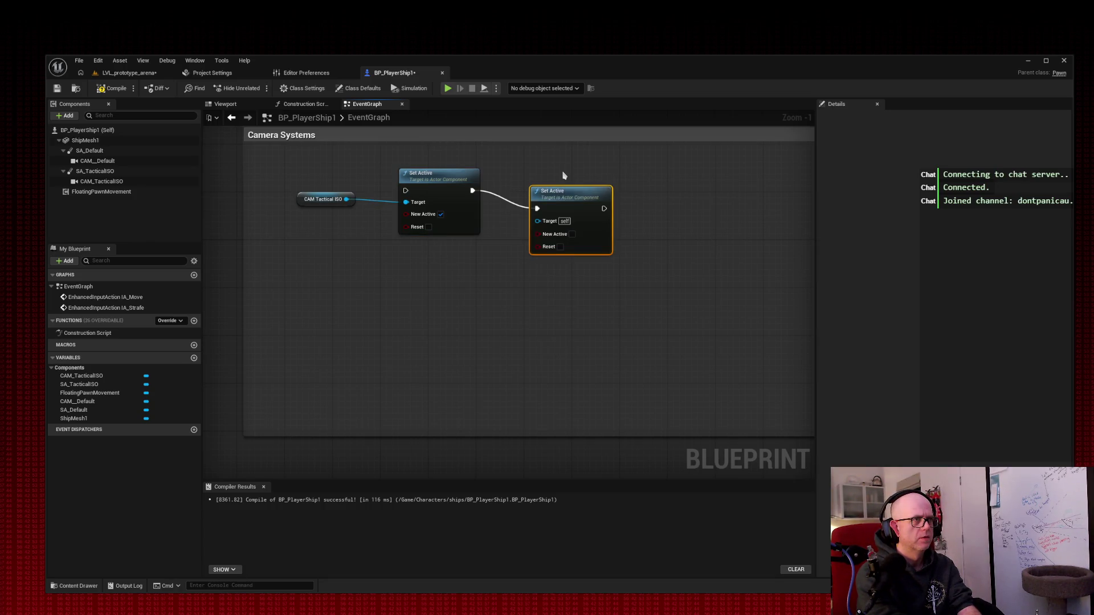
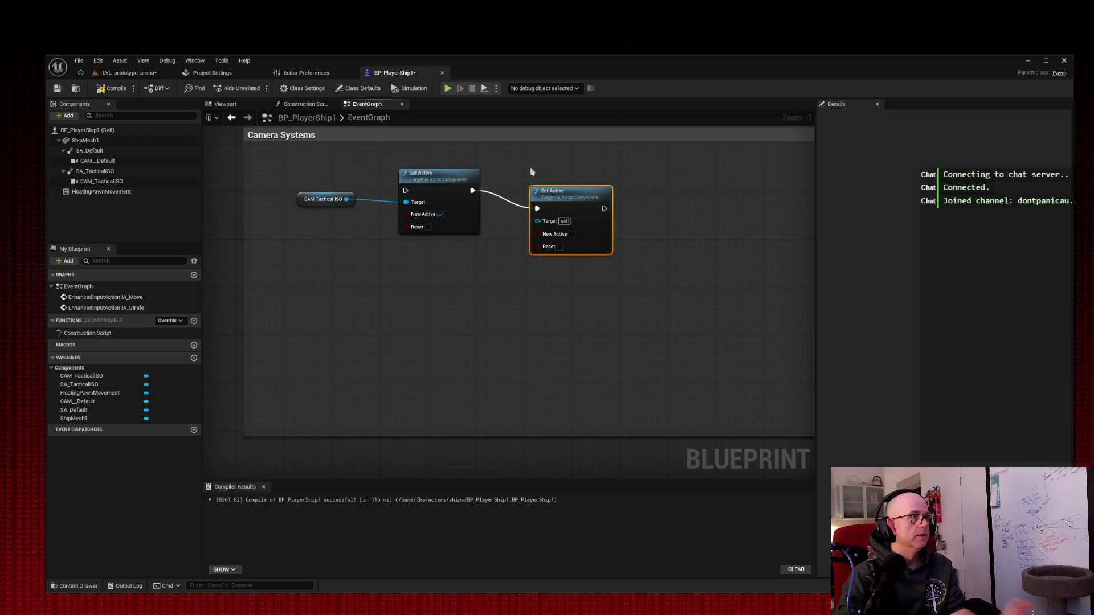
Step: Delete the extra Set Active node and drop a CAM_Default reference into the Event Graph
{"action": "key", "text": "Delete"}
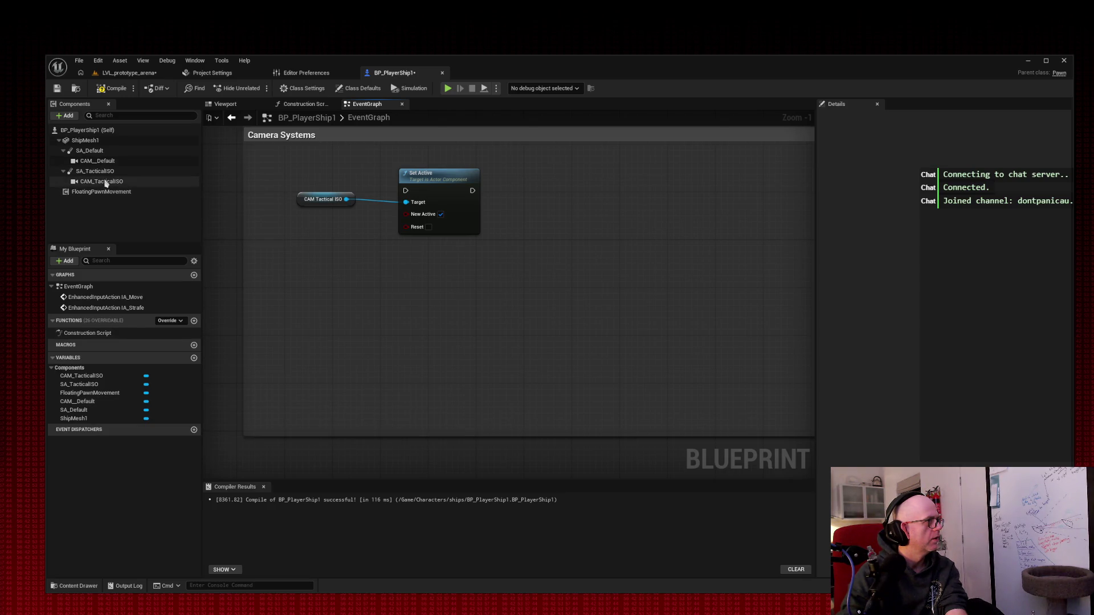
{"action": "mouse_move", "coordinate": [100, 161]}
{"action": "left_mouse_down"}
{"action": "mouse_move", "coordinate": [312, 274]}
{"action": "mouse_move", "coordinate": [315, 261]}
{"action": "left_mouse_up"}
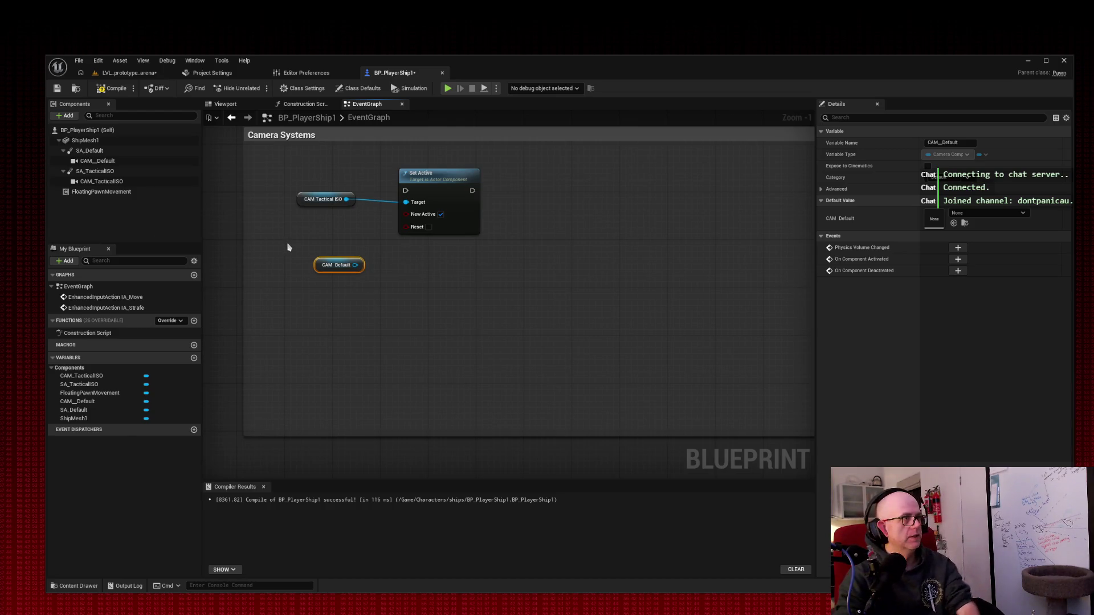
Step: Replace the CAM_Default node with a Get node wired into a new Set Active node
{"action": "key", "text": "Delete"}
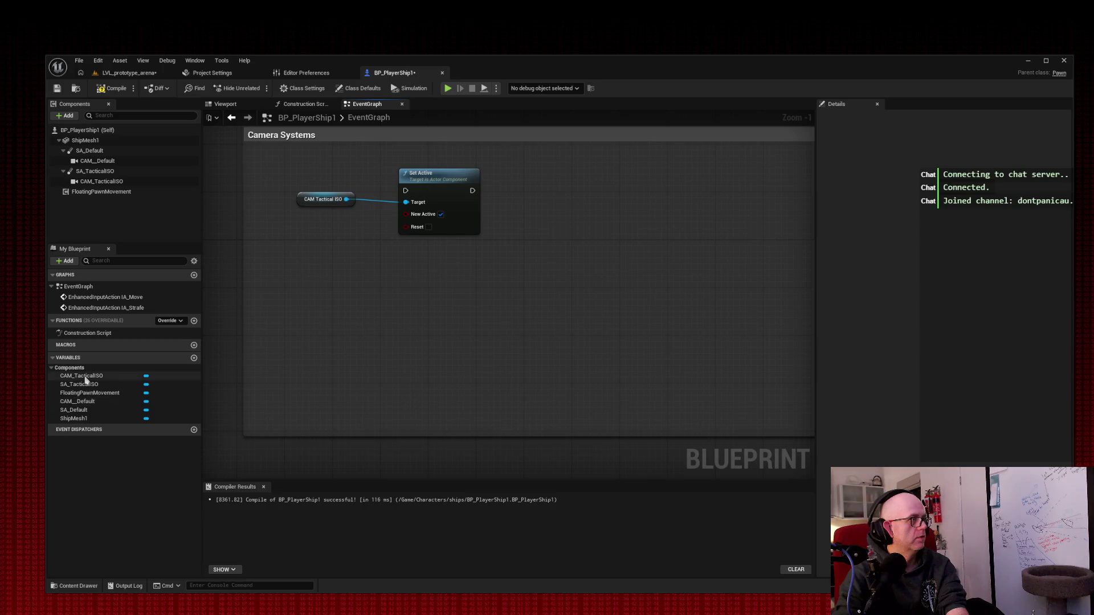
{"action": "mouse_move", "coordinate": [90, 402]}
{"action": "left_mouse_down"}
{"action": "mouse_move", "coordinate": [125, 399]}
{"action": "mouse_move", "coordinate": [294, 327]}
{"action": "left_mouse_up"}
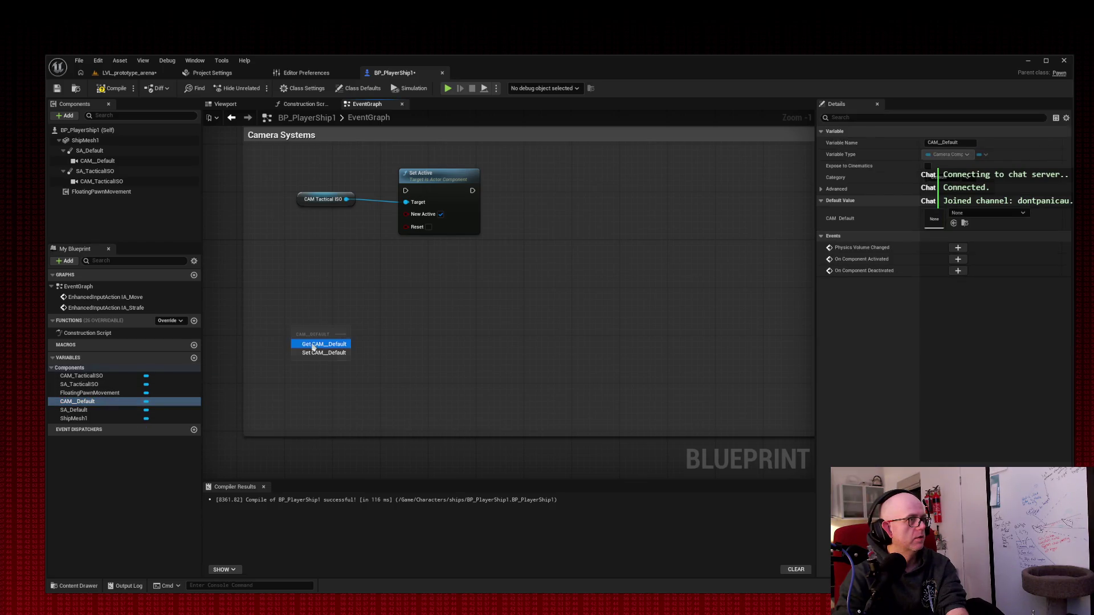
{"action": "left_click", "coordinate": [310, 343]}
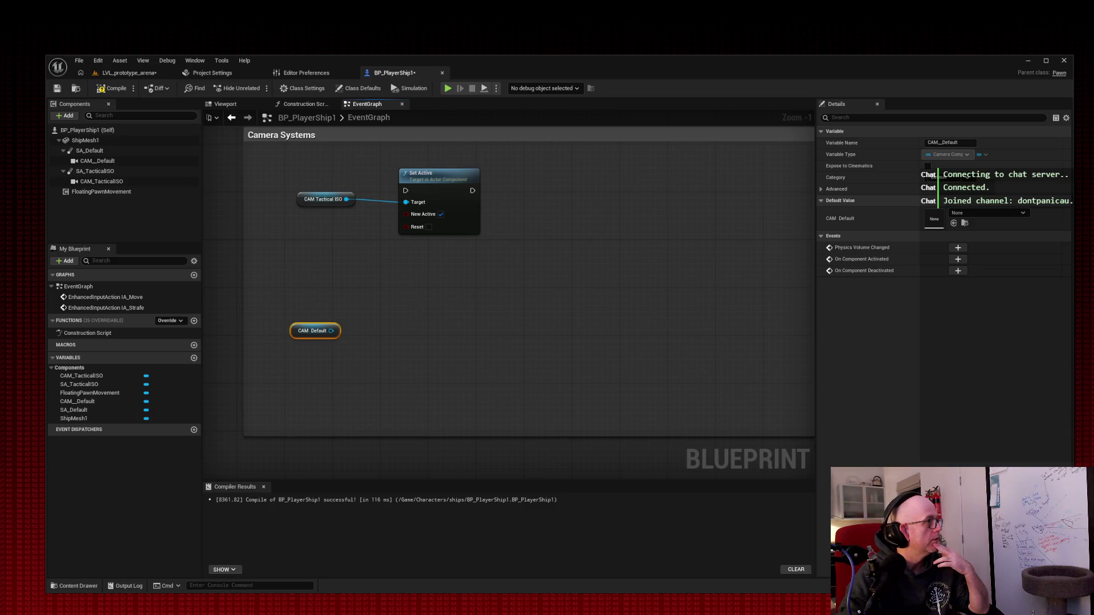
{"action": "left_click_drag", "start_coordinate": [331, 330], "coordinate": [414, 335]}
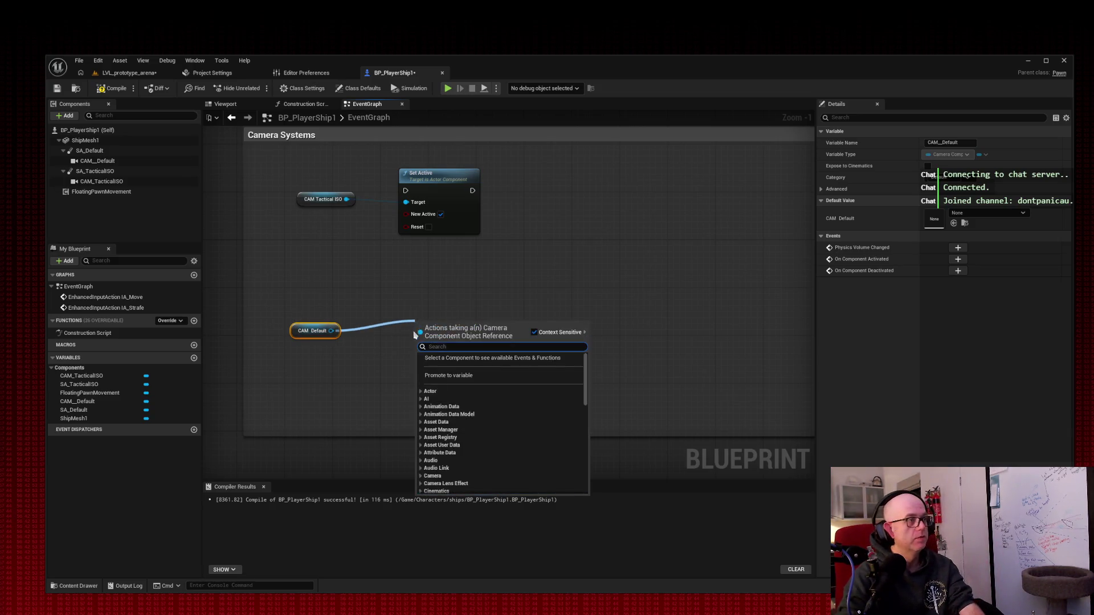
{"action": "type", "text": "set act"}
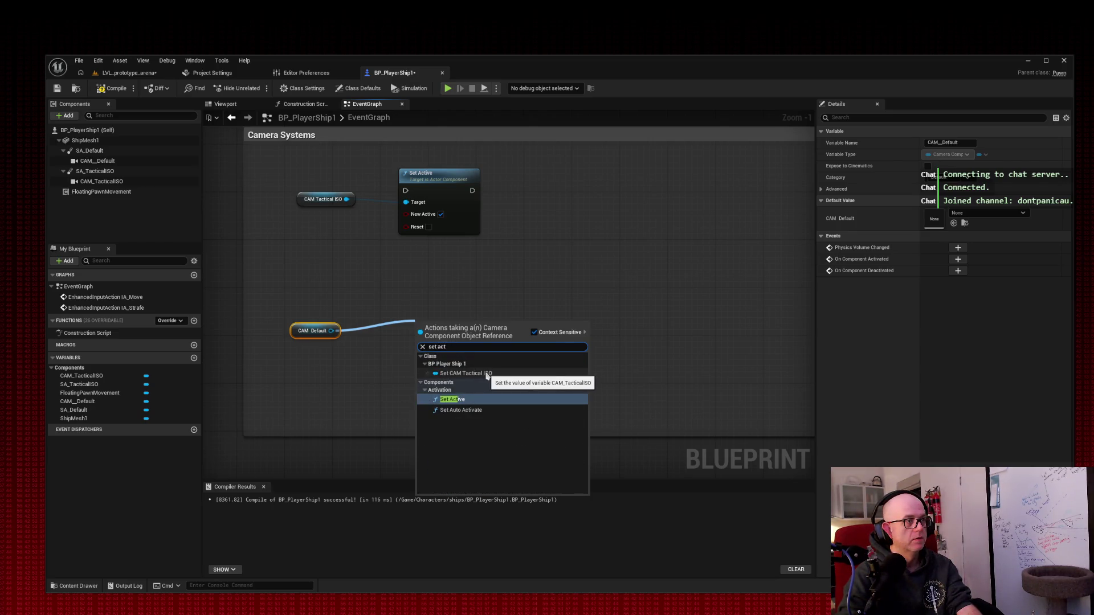
{"action": "left_click", "coordinate": [453, 399]}
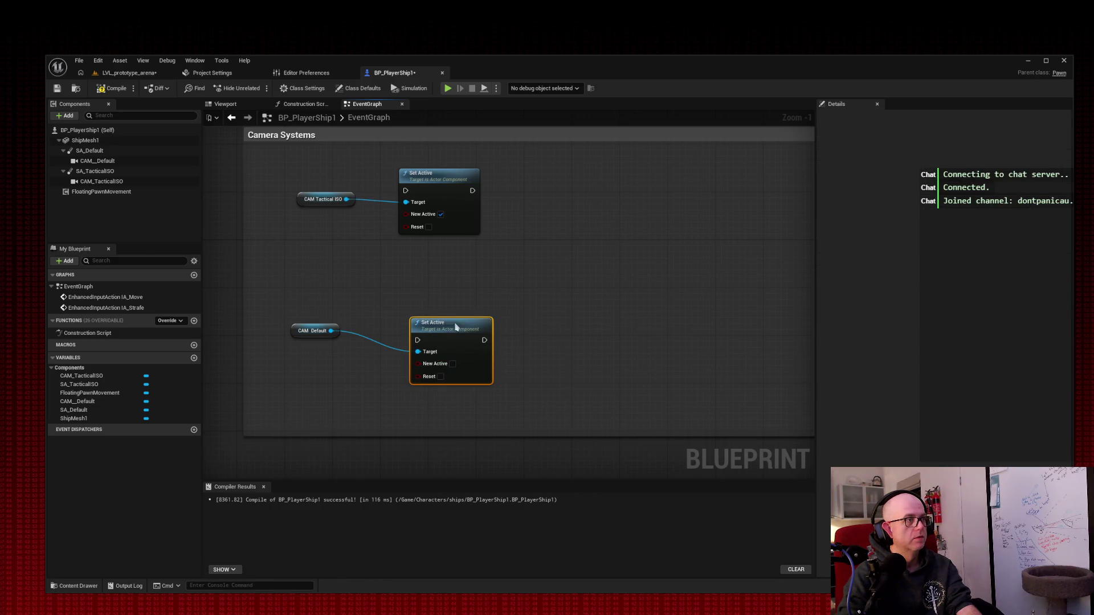
Step: Rearrange the getters and Set Active nodes so each camera pair sits together
{"action": "left_click_drag", "start_coordinate": [455, 326], "coordinate": [449, 309]}
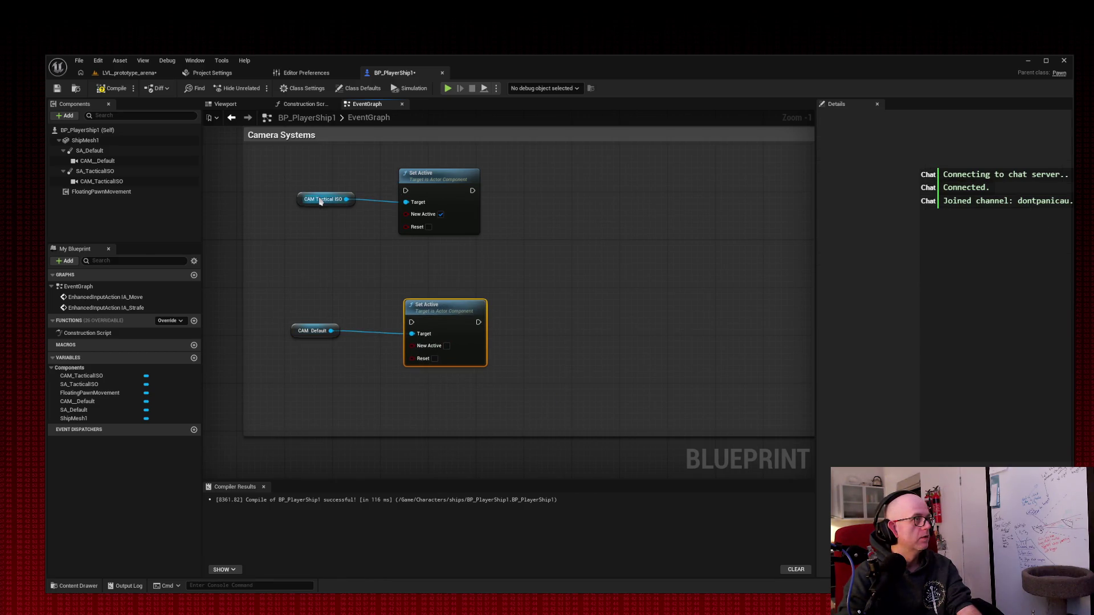
{"action": "left_click_drag", "start_coordinate": [446, 181], "coordinate": [549, 199]}
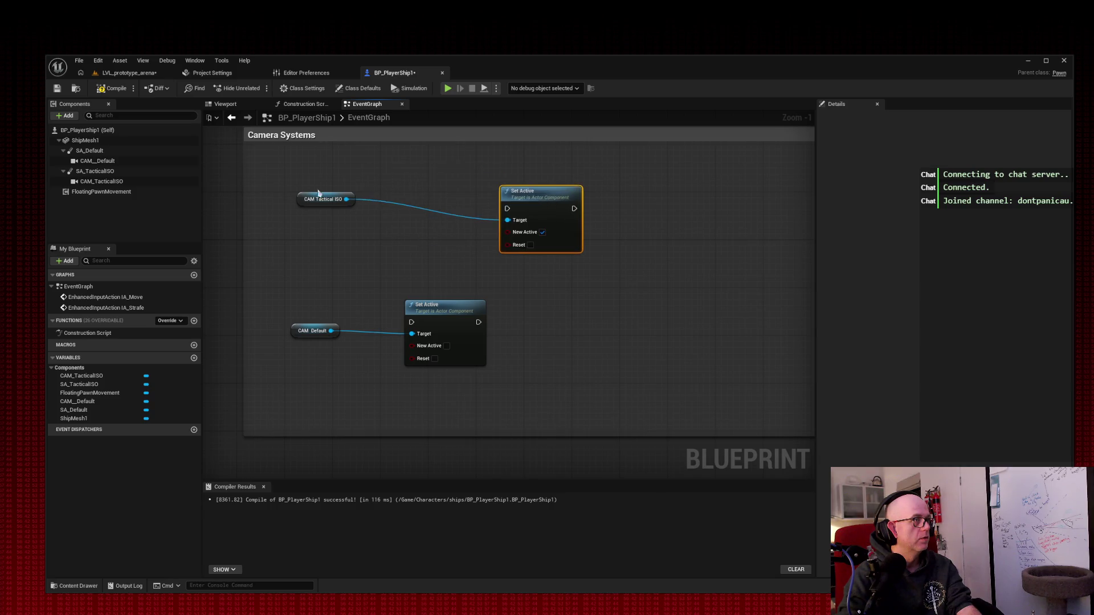
{"action": "mouse_move", "coordinate": [308, 192]}
{"action": "left_mouse_down"}
{"action": "mouse_move", "coordinate": [393, 222]}
{"action": "mouse_move", "coordinate": [363, 216]}
{"action": "mouse_move", "coordinate": [376, 221]}
{"action": "left_mouse_up"}
{"action": "key", "text": "ctrl+z"}
{"action": "key", "text": "ctrl+z"}
{"action": "key", "text": "ctrl+z"}
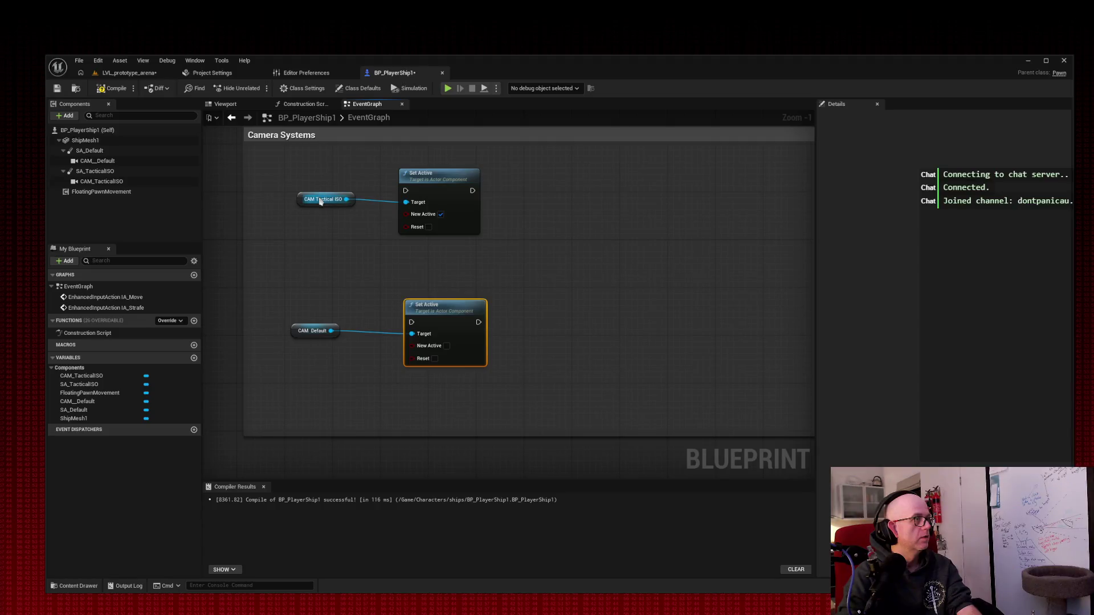
{"action": "left_click", "coordinate": [447, 175]}
{"action": "left_click_drag", "start_coordinate": [447, 175], "coordinate": [549, 198]}
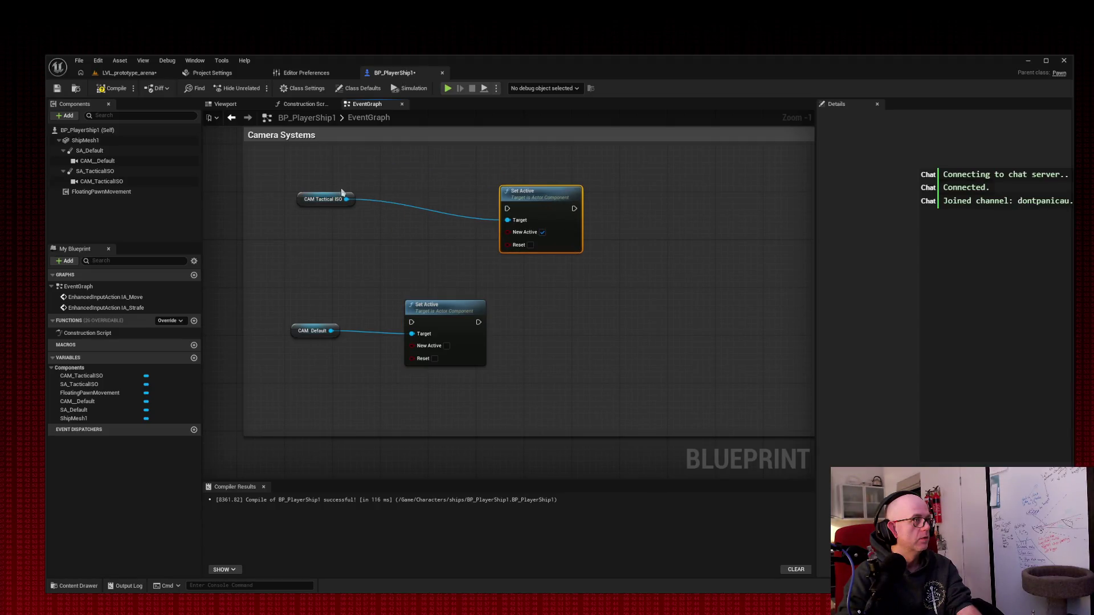
{"action": "mouse_move", "coordinate": [309, 192]}
{"action": "left_mouse_down"}
{"action": "mouse_move", "coordinate": [393, 222]}
{"action": "mouse_move", "coordinate": [364, 217]}
{"action": "mouse_move", "coordinate": [379, 221]}
{"action": "left_mouse_up"}
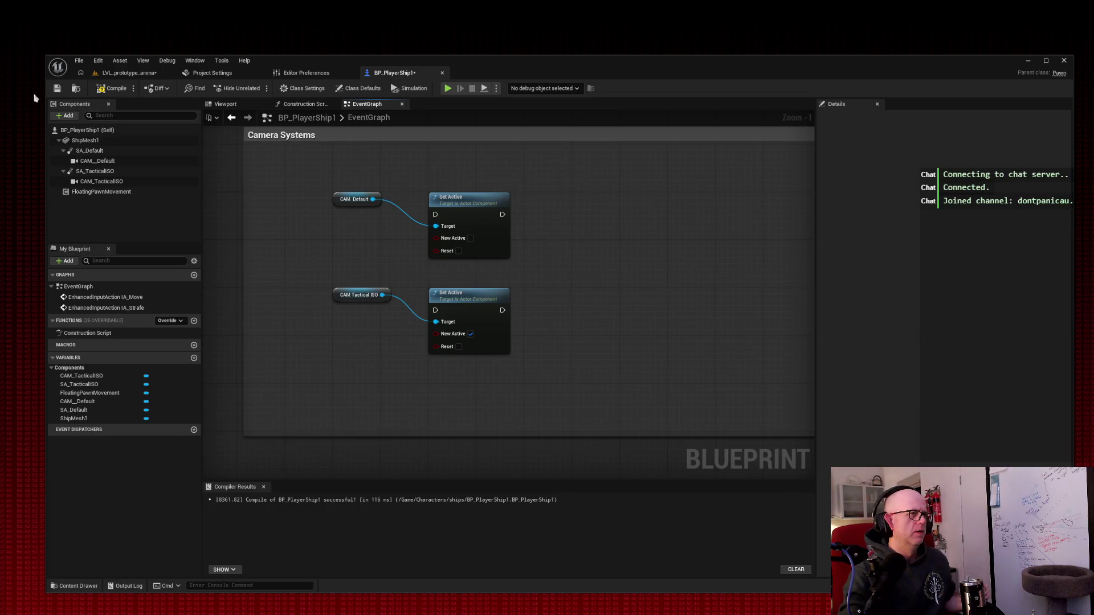
Step: Wire the tactical Set Active's exec output into the CAM Default Set Active node
{"action": "left_click_drag", "start_coordinate": [322, 171], "coordinate": [524, 274]}
{"action": "left_click_drag", "start_coordinate": [476, 215], "coordinate": [679, 245]}
{"action": "left_click_drag", "start_coordinate": [502, 310], "coordinate": [638, 244]}
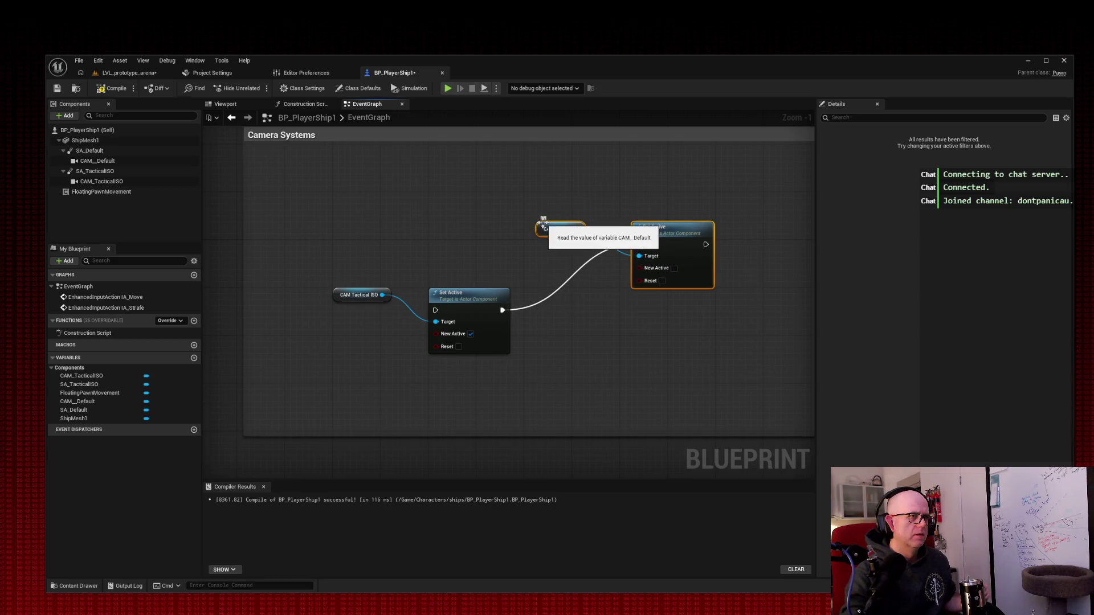
{"action": "left_click", "coordinate": [569, 242]}
Step: Line the CAM Default getter and Set Active up in one row, then capture a screenshot
{"action": "left_click_drag", "start_coordinate": [568, 231], "coordinate": [573, 254]}
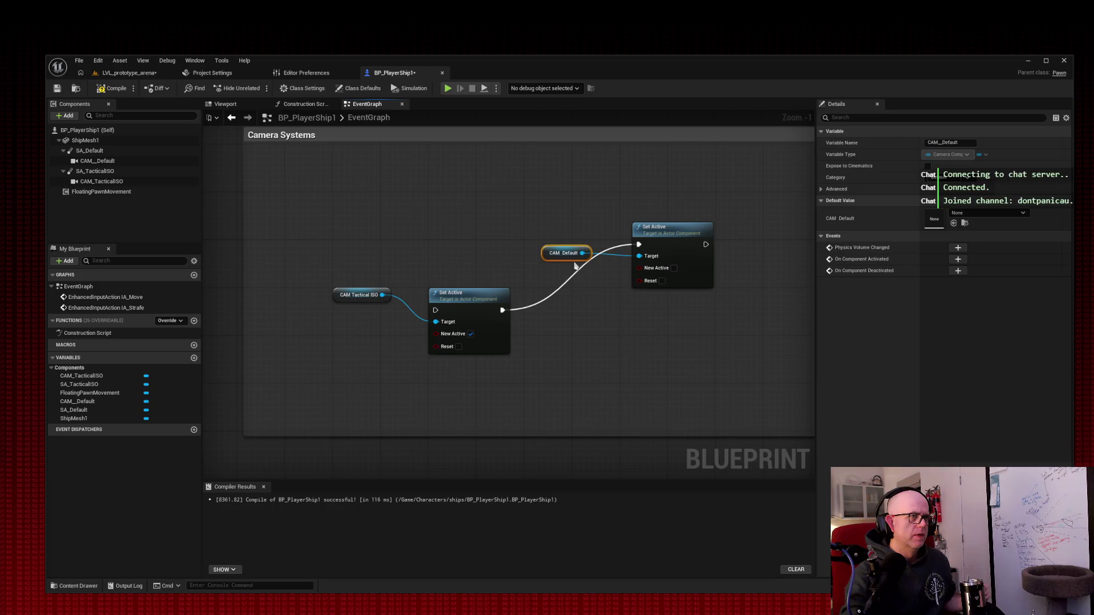
{"action": "left_click", "coordinate": [690, 274], "text": "shift"}
{"action": "mouse_move", "coordinate": [689, 273]}
{"action": "left_mouse_down"}
{"action": "mouse_move", "coordinate": [667, 333]}
{"action": "mouse_move", "coordinate": [660, 317]}
{"action": "left_mouse_up"}
{"action": "left_click", "coordinate": [560, 324]}
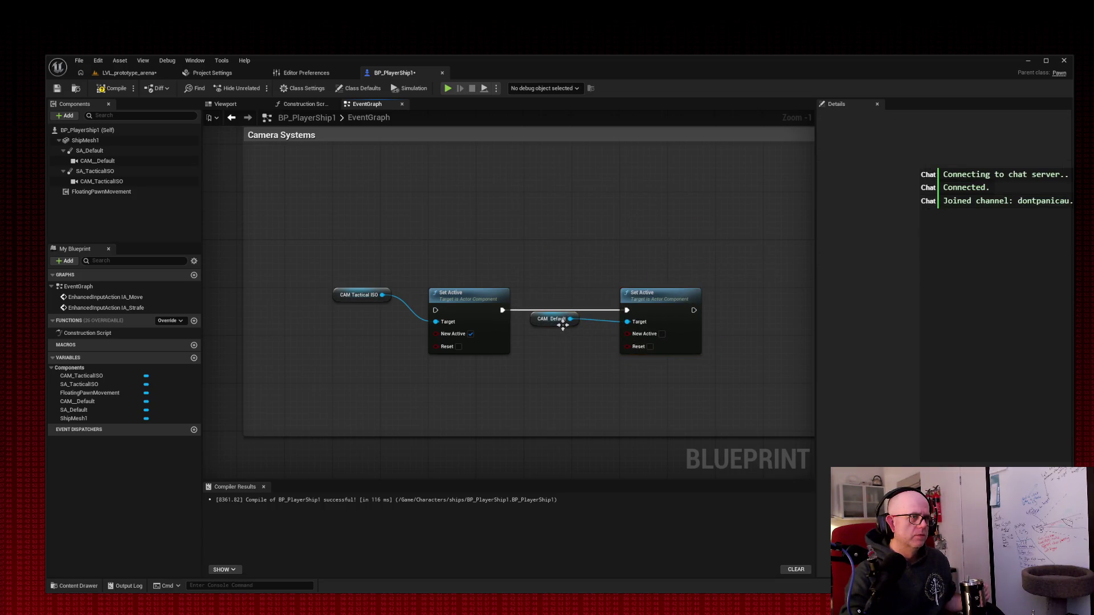
{"action": "left_click_drag", "start_coordinate": [563, 330], "coordinate": [568, 337]}
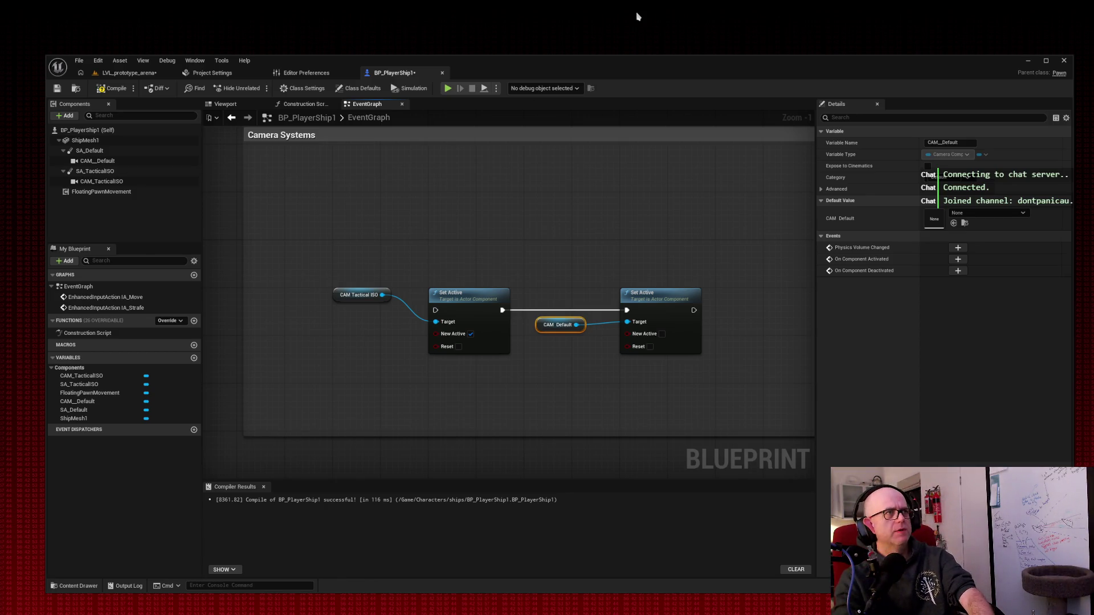
{"action": "key", "text": "super+shift+s"}
{"action": "left_click_drag", "start_coordinate": [317, 255], "coordinate": [743, 383]}
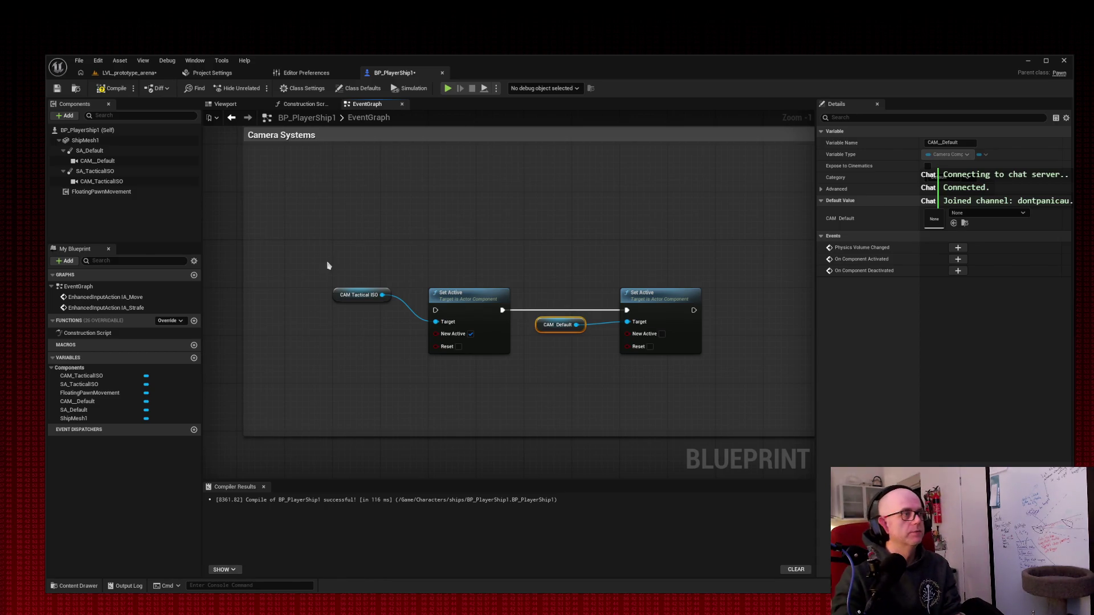
Step: Move the four camera-switch nodes down and left inside the Camera Systems comment
{"action": "left_click_drag", "start_coordinate": [327, 261], "coordinate": [709, 359]}
{"action": "mouse_move", "coordinate": [371, 300]}
{"action": "left_mouse_down"}
{"action": "mouse_move", "coordinate": [312, 257]}
{"action": "mouse_move", "coordinate": [322, 354]}
{"action": "left_mouse_up"}
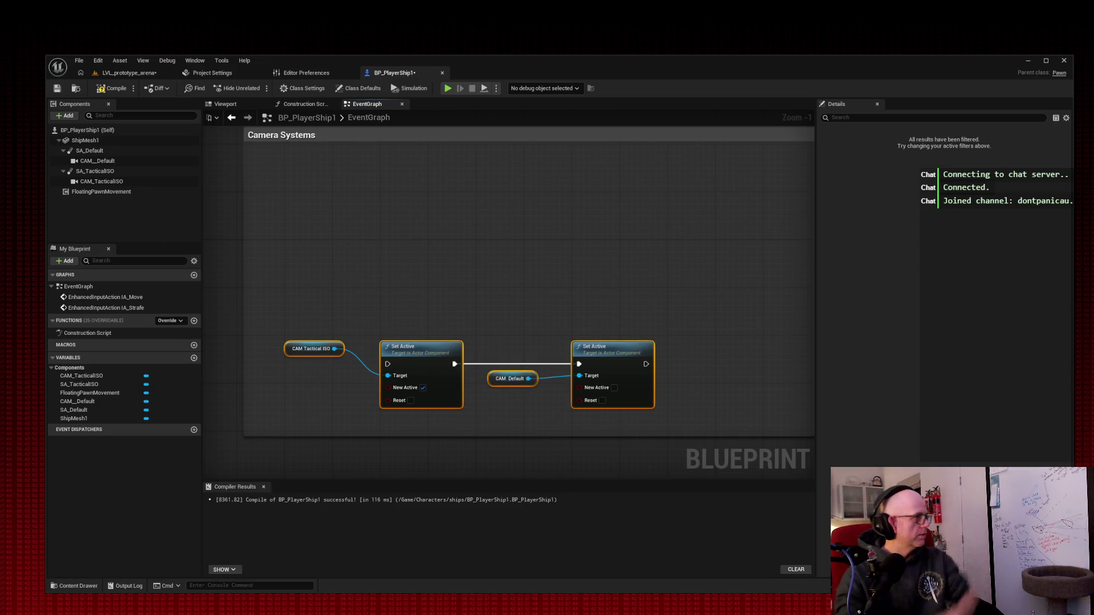
{"action": "left_click", "coordinate": [468, 253]}
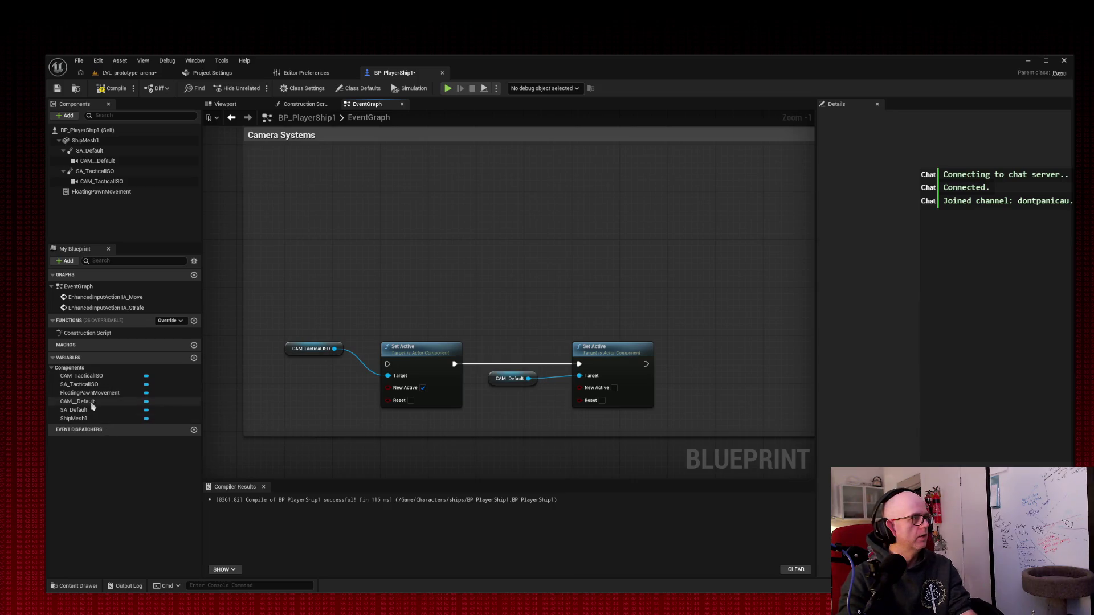
Step: Add a CAM_Default getter feeding a new Set Active node with New Active checked
{"action": "mouse_move", "coordinate": [80, 401]}
{"action": "left_mouse_down"}
{"action": "mouse_move", "coordinate": [322, 228]}
{"action": "mouse_move", "coordinate": [297, 193]}
{"action": "left_mouse_up"}
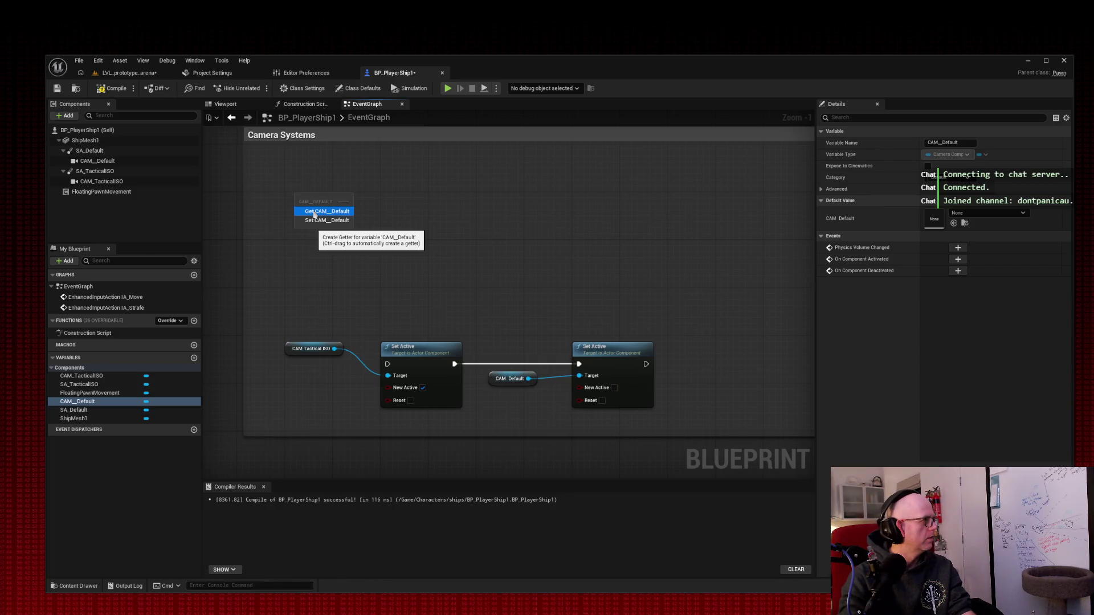
{"action": "left_click", "coordinate": [314, 212]}
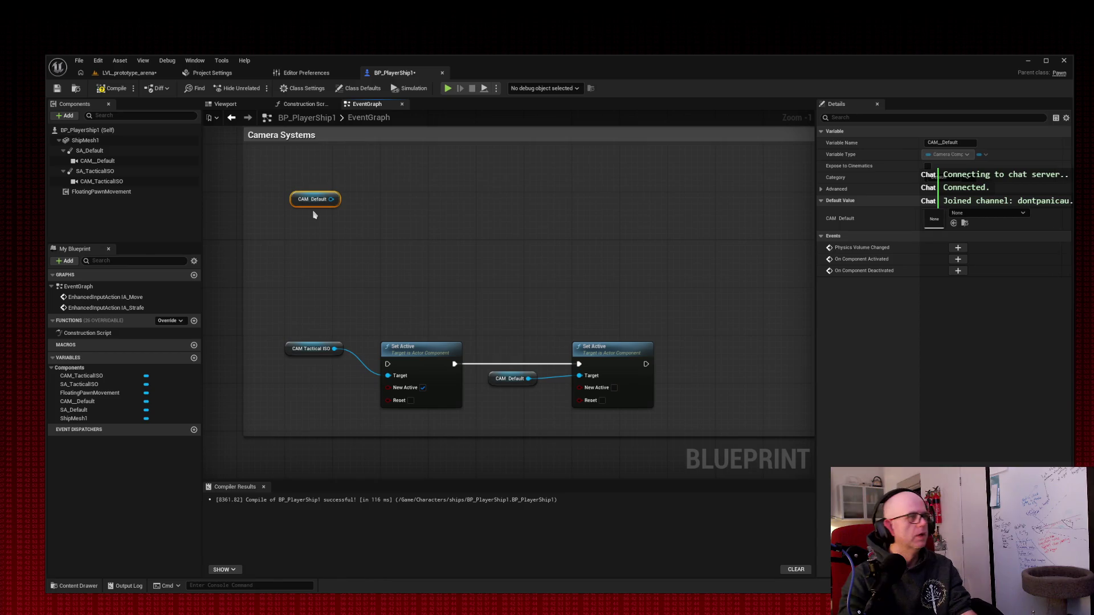
{"action": "left_click_drag", "start_coordinate": [337, 199], "coordinate": [436, 194]}
{"action": "type", "text": "set active"}
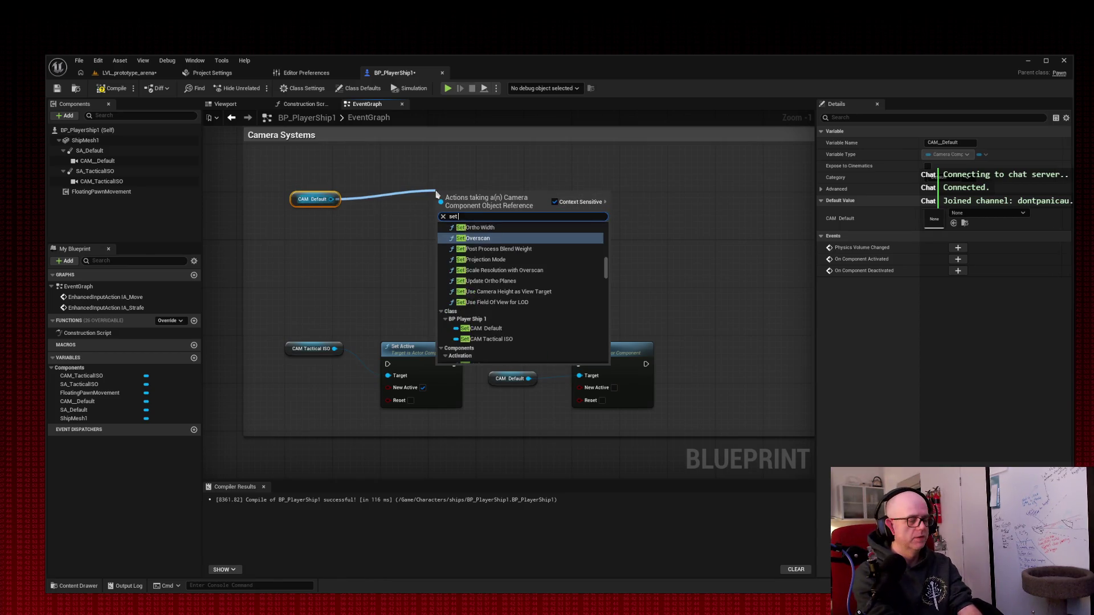
{"action": "key", "text": "Return"}
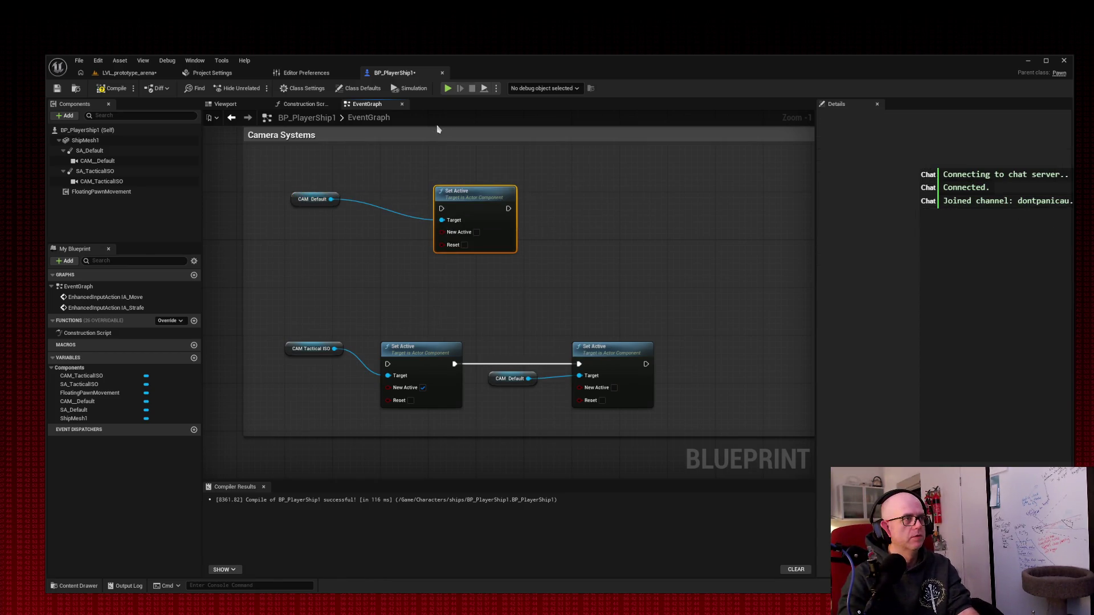
{"action": "left_click", "coordinate": [477, 232]}
{"action": "mouse_move", "coordinate": [480, 192]}
{"action": "left_mouse_down"}
{"action": "mouse_move", "coordinate": [430, 183]}
{"action": "mouse_move", "coordinate": [427, 204]}
{"action": "left_mouse_up"}
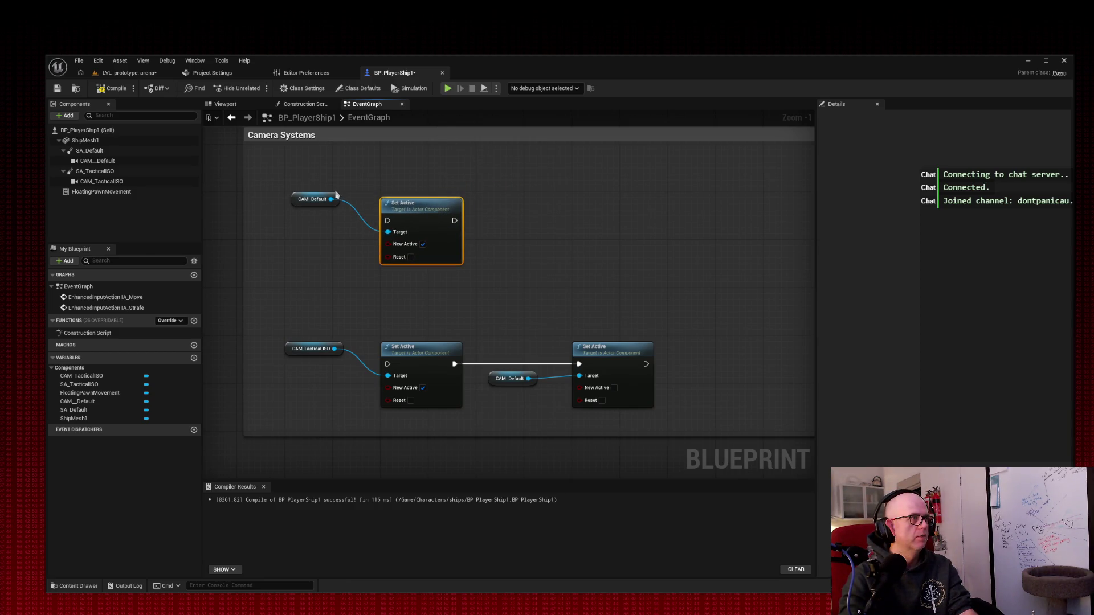
{"action": "mouse_move", "coordinate": [339, 198]}
{"action": "left_mouse_down"}
{"action": "mouse_move", "coordinate": [328, 215]}
{"action": "mouse_move", "coordinate": [333, 204]}
{"action": "left_mouse_up"}
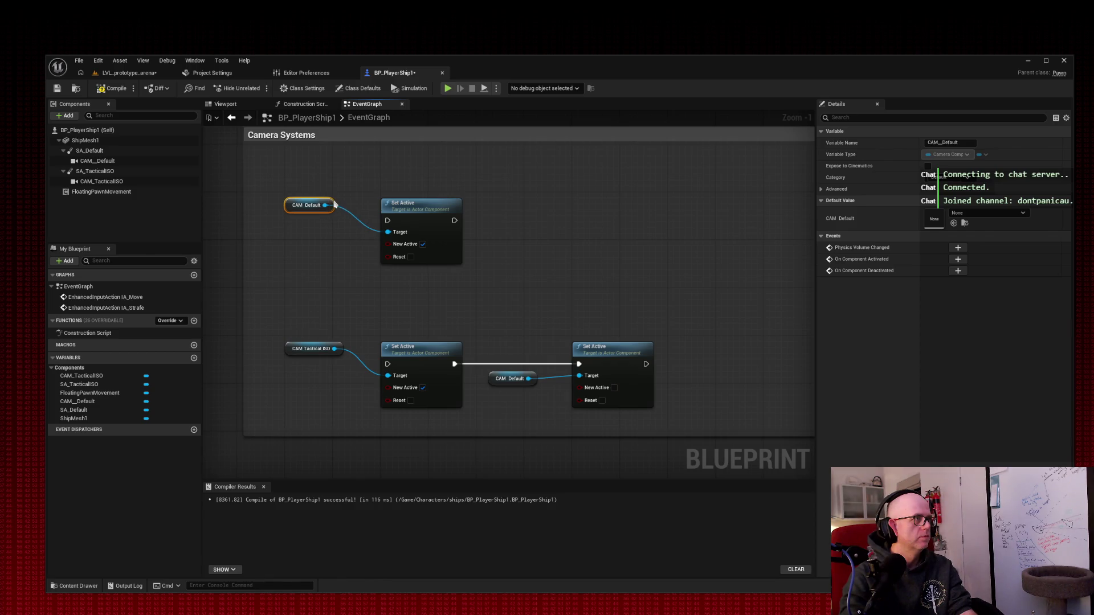
{"action": "left_click_drag", "start_coordinate": [429, 204], "coordinate": [434, 207]}
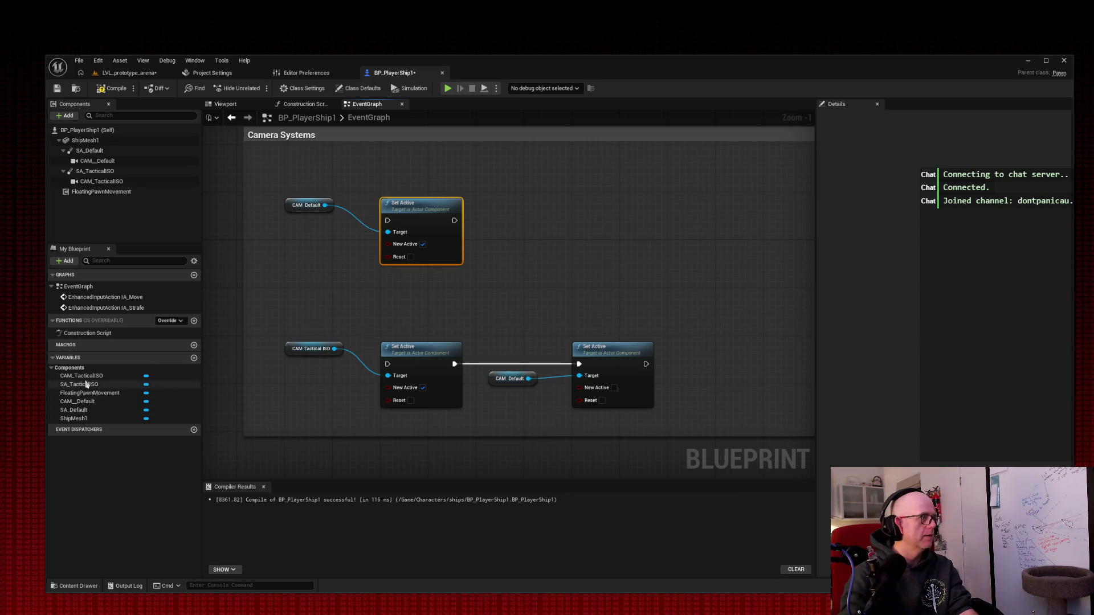
Step: Chain a CAM Tactical ISO Set Active after it, then screenshot the graph
{"action": "mouse_move", "coordinate": [81, 376]}
{"action": "left_mouse_down"}
{"action": "mouse_move", "coordinate": [494, 267]}
{"action": "mouse_move", "coordinate": [496, 238]}
{"action": "mouse_move", "coordinate": [586, 213]}
{"action": "left_mouse_up"}
{"action": "left_click", "coordinate": [518, 254]}
{"action": "type", "text": "set act"}
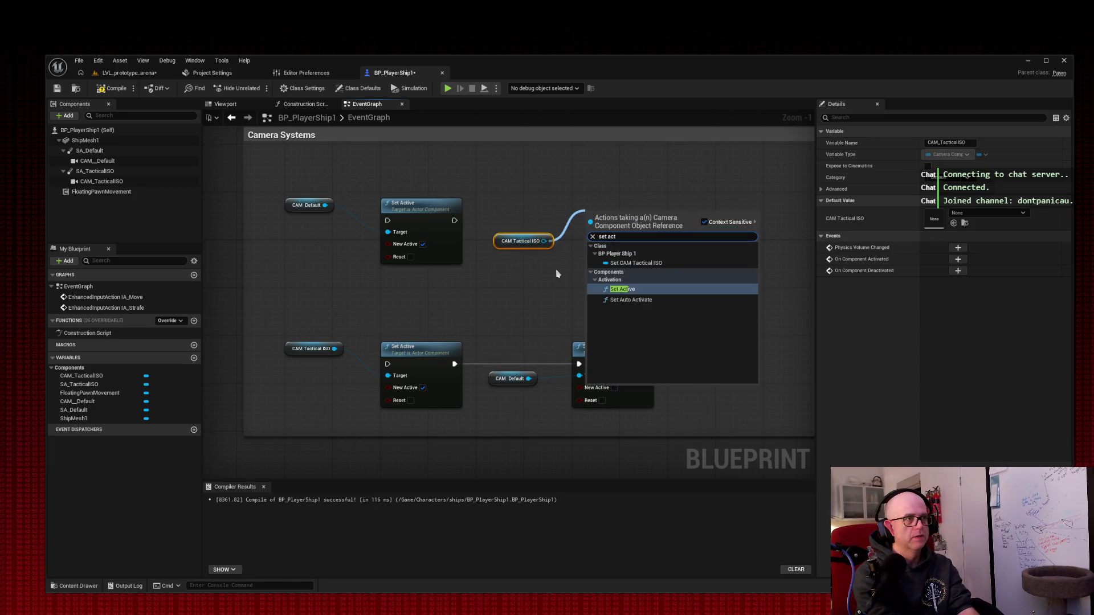
{"action": "key", "text": "Return"}
{"action": "left_click_drag", "start_coordinate": [454, 220], "coordinate": [590, 233]}
{"action": "mouse_move", "coordinate": [634, 218]}
{"action": "left_mouse_down"}
{"action": "mouse_move", "coordinate": [617, 200]}
{"action": "mouse_move", "coordinate": [629, 201]}
{"action": "mouse_move", "coordinate": [607, 203]}
{"action": "left_mouse_up"}
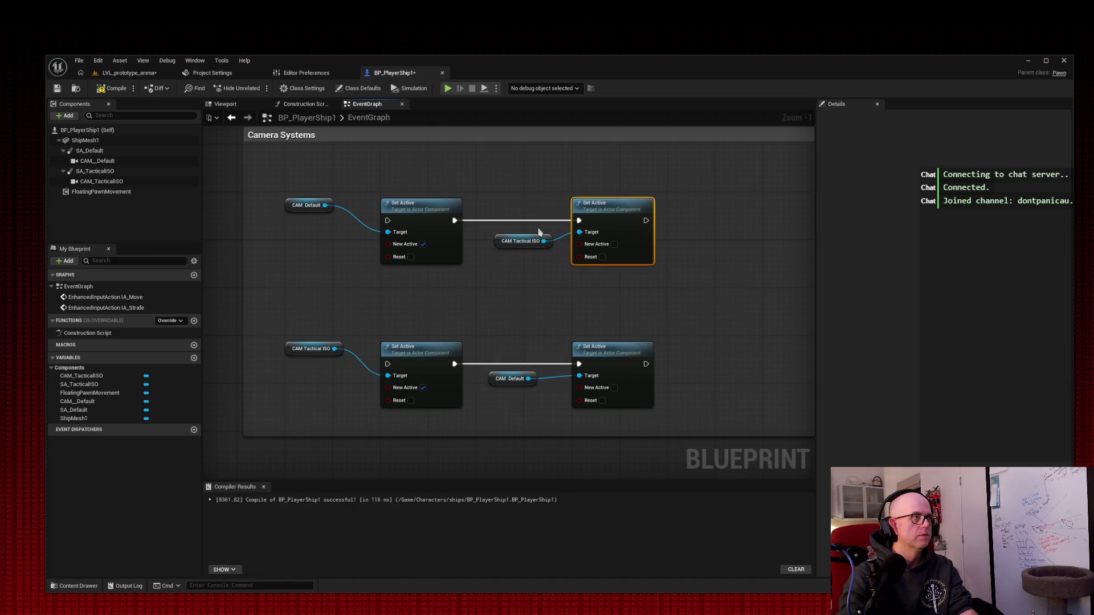
{"action": "left_click_drag", "start_coordinate": [531, 239], "coordinate": [518, 238]}
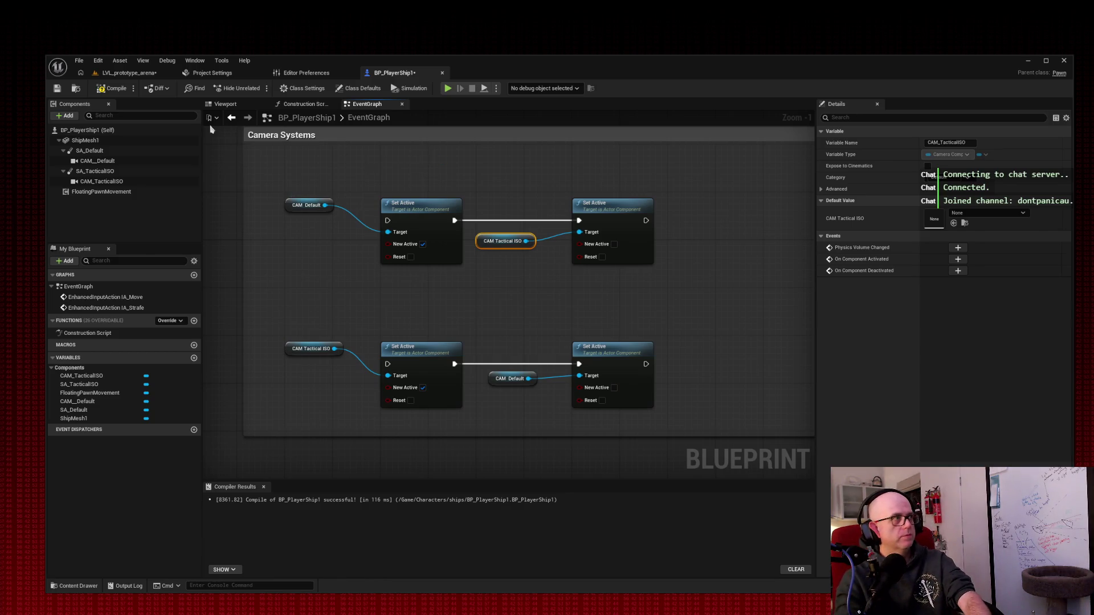
{"action": "key", "text": "Print"}
{"action": "left_click_drag", "start_coordinate": [235, 129], "coordinate": [705, 448]}
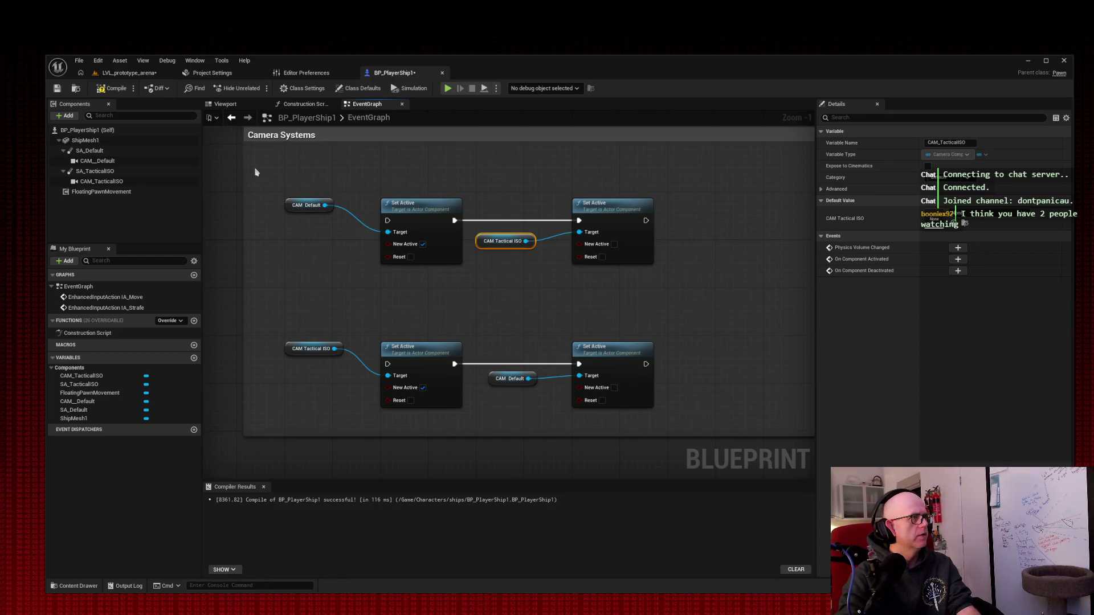
Step: Shift the six camera nodes right and enlarge the Camera Systems comment box to fit
{"action": "left_click_drag", "start_coordinate": [302, 174], "coordinate": [660, 412]}
{"action": "mouse_move", "coordinate": [423, 228]}
{"action": "left_mouse_down"}
{"action": "mouse_move", "coordinate": [937, 242]}
{"action": "mouse_move", "coordinate": [759, 239]}
{"action": "mouse_move", "coordinate": [689, 220]}
{"action": "mouse_move", "coordinate": [508, 222]}
{"action": "left_mouse_up"}
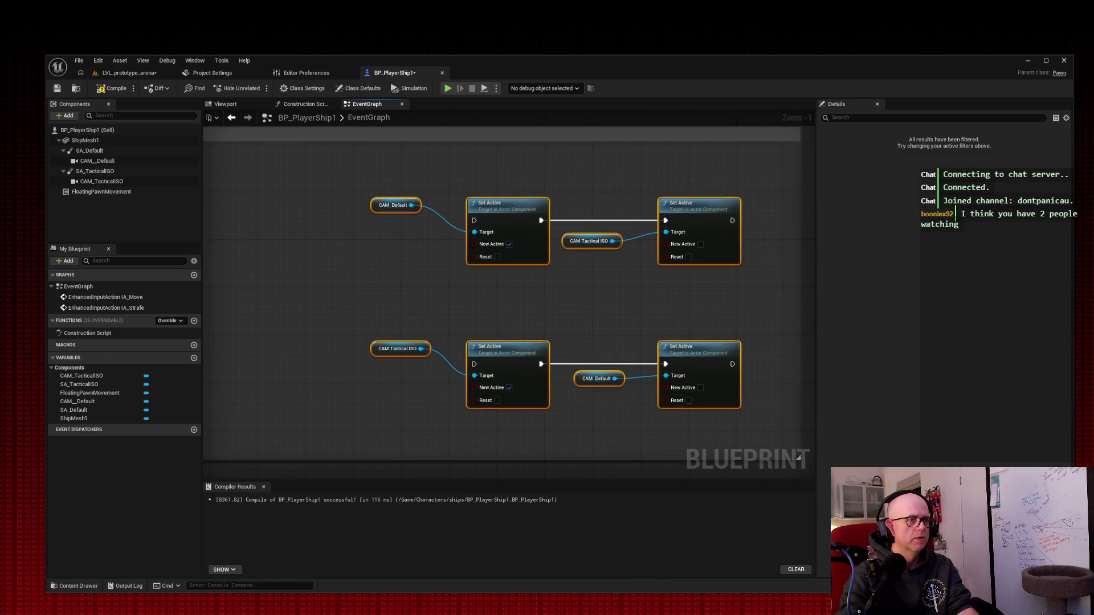
{"action": "scroll", "coordinate": [758, 440], "scroll_direction": "down", "scroll_amount": 4}
{"action": "scroll", "coordinate": [764, 442], "scroll_direction": "up", "scroll_amount": 1}
{"action": "mouse_move", "coordinate": [764, 441]}
{"action": "left_mouse_down"}
{"action": "mouse_move", "coordinate": [786, 471]}
{"action": "mouse_move", "coordinate": [689, 296]}
{"action": "mouse_move", "coordinate": [791, 400]}
{"action": "left_mouse_up"}
Step: Move the camera nodes down-right inside the Camera Systems comment, leaving space on the left
{"action": "left_click_drag", "start_coordinate": [688, 268], "coordinate": [698, 316]}
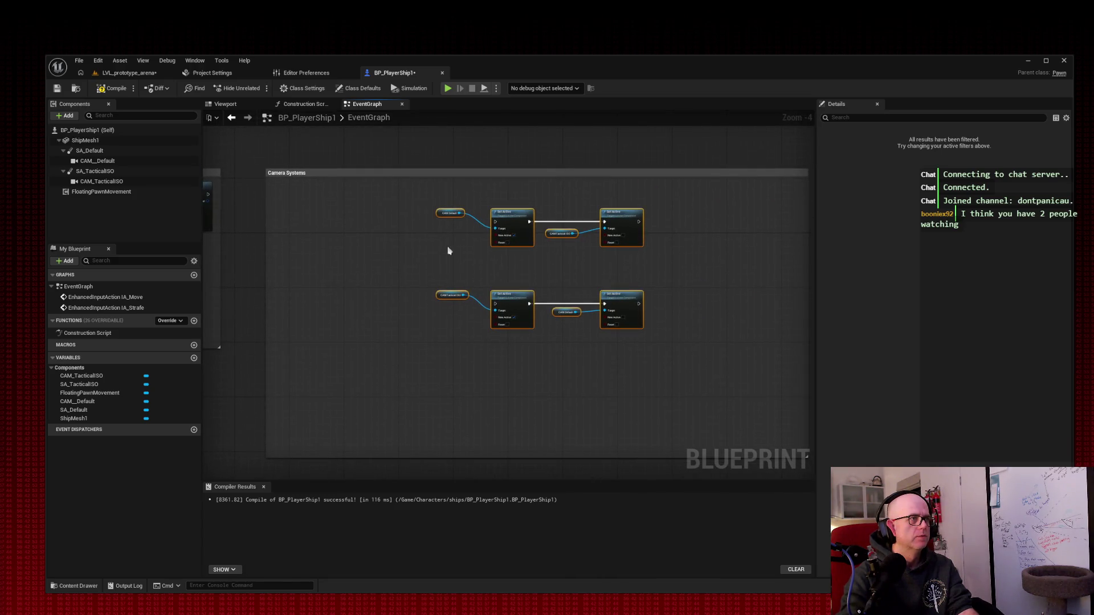
{"action": "mouse_move", "coordinate": [511, 224]}
{"action": "left_mouse_down"}
{"action": "mouse_move", "coordinate": [666, 303]}
{"action": "mouse_move", "coordinate": [677, 325]}
{"action": "left_mouse_up"}
{"action": "left_click", "coordinate": [533, 227]}
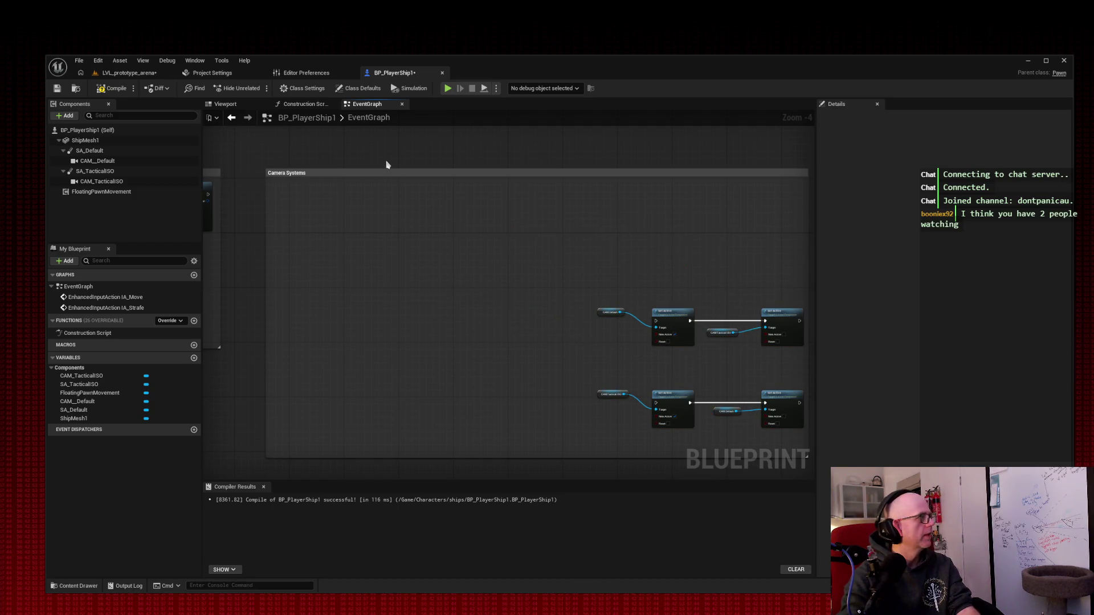
Step: Search the action list for 'inputaction', then dismiss it without adding a node
{"action": "right_click", "coordinate": [293, 212]}
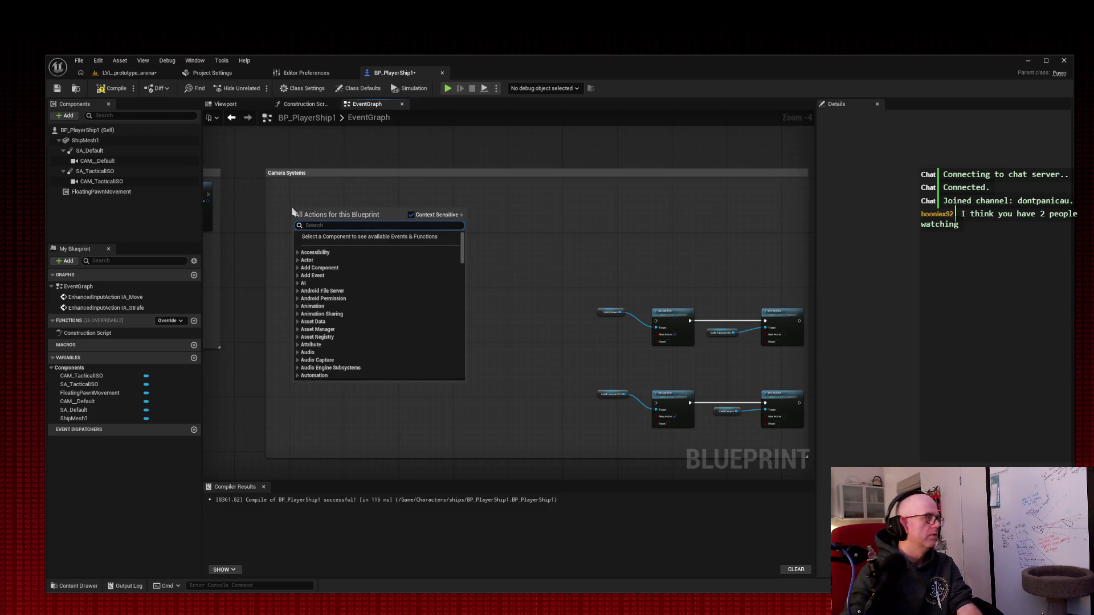
{"action": "type", "text": "inputaction"}
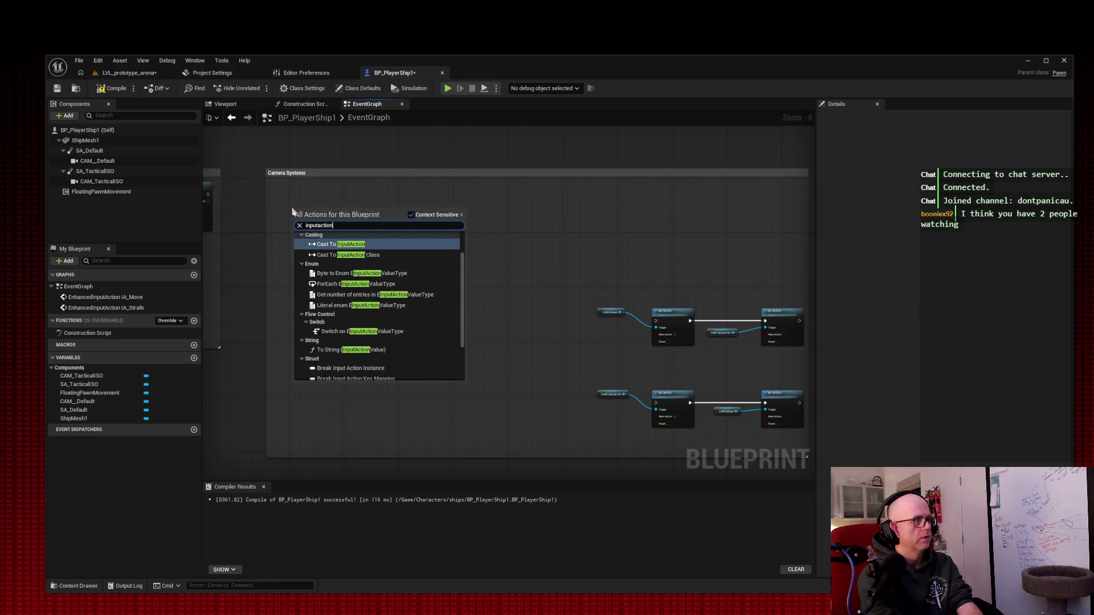
{"action": "scroll", "coordinate": [404, 273], "scroll_direction": "up", "scroll_amount": 3}
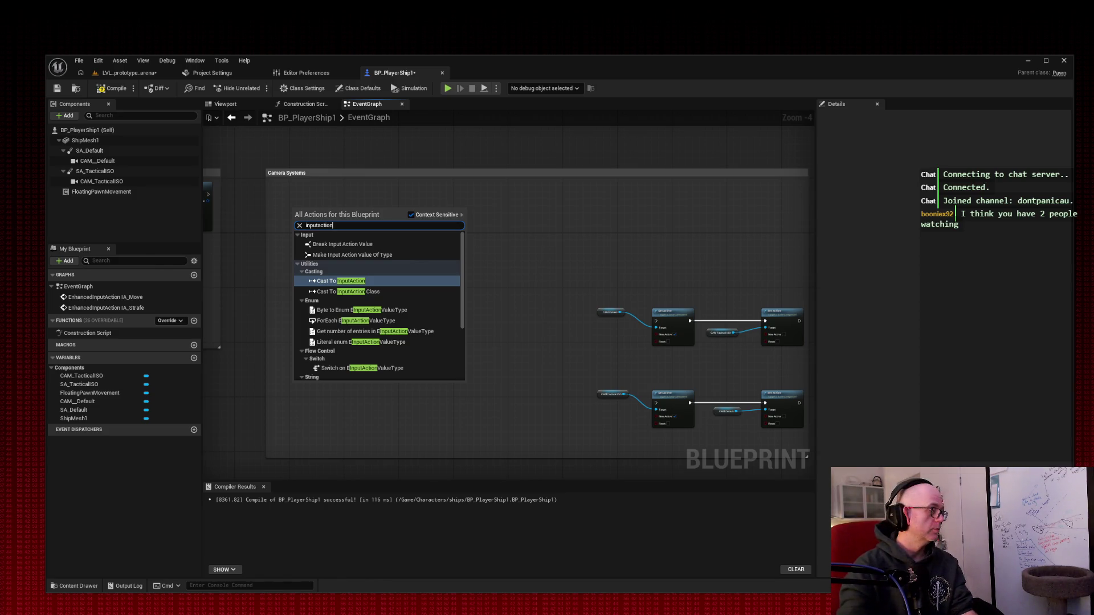
{"action": "key", "text": "Escape"}
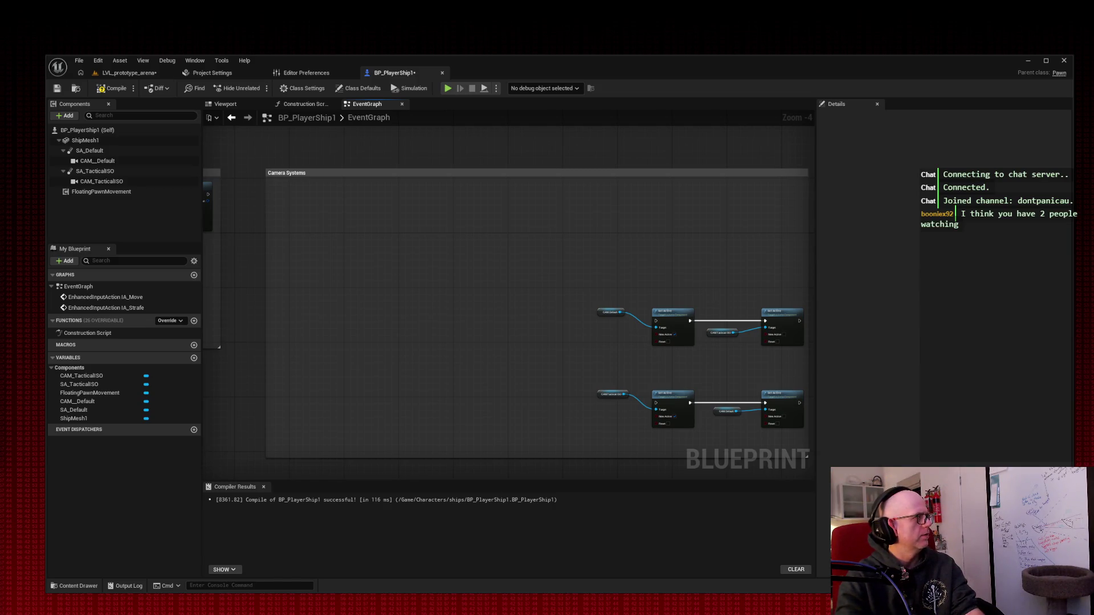
Step: Open the All Actions menu on the empty canvas left of the camera chains
{"action": "right_click", "coordinate": [376, 198]}
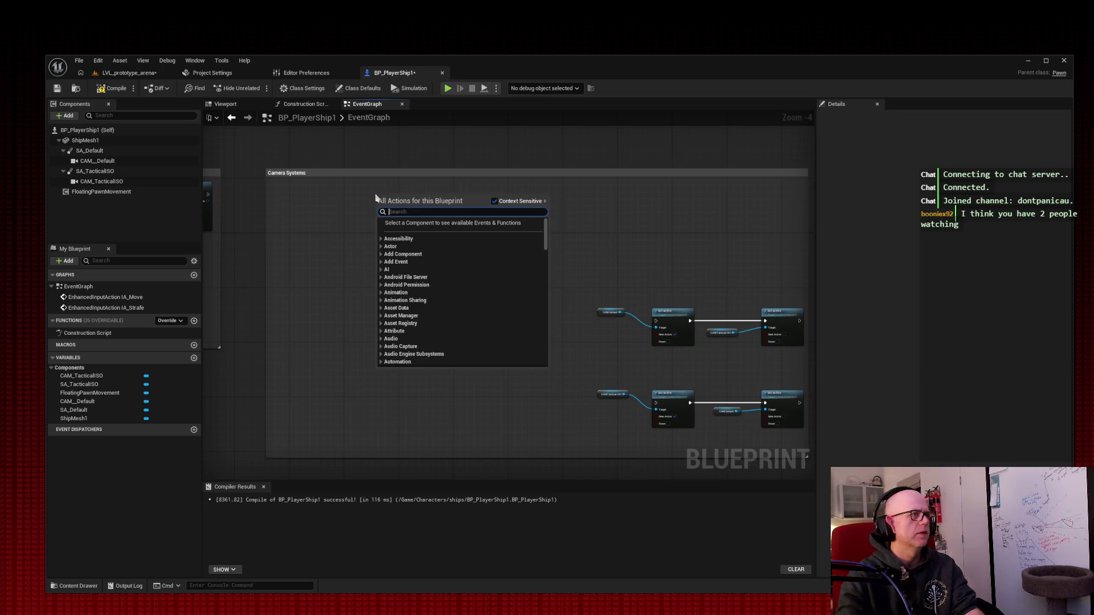
Step: Add an InputAction Camera_DEFAULT event via 'input action camera' and move it left
{"action": "type", "text": "input ac"}
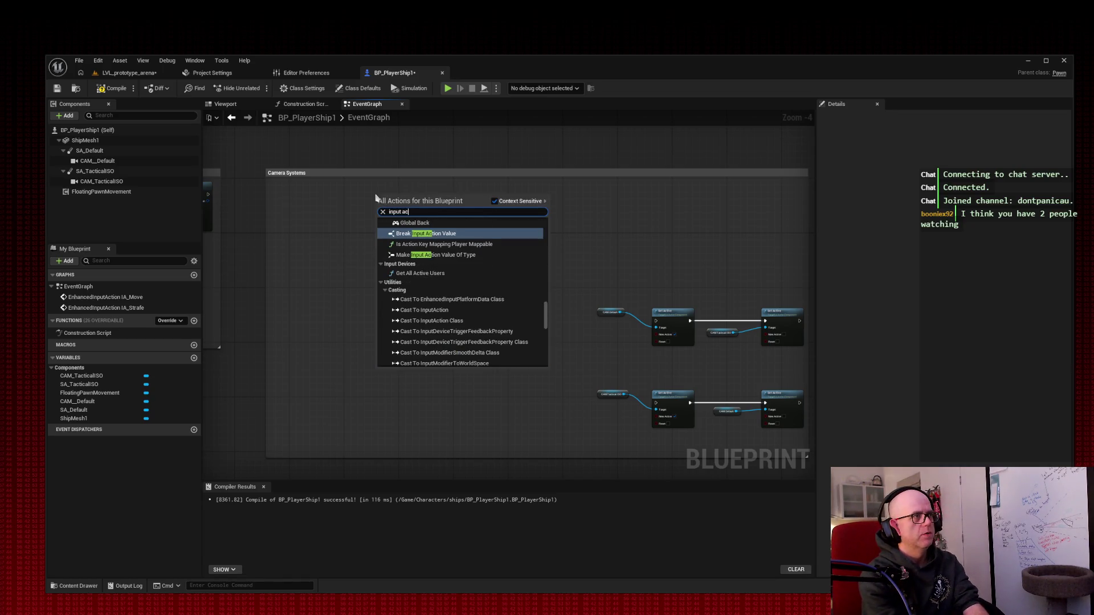
{"action": "type", "text": "tion"}
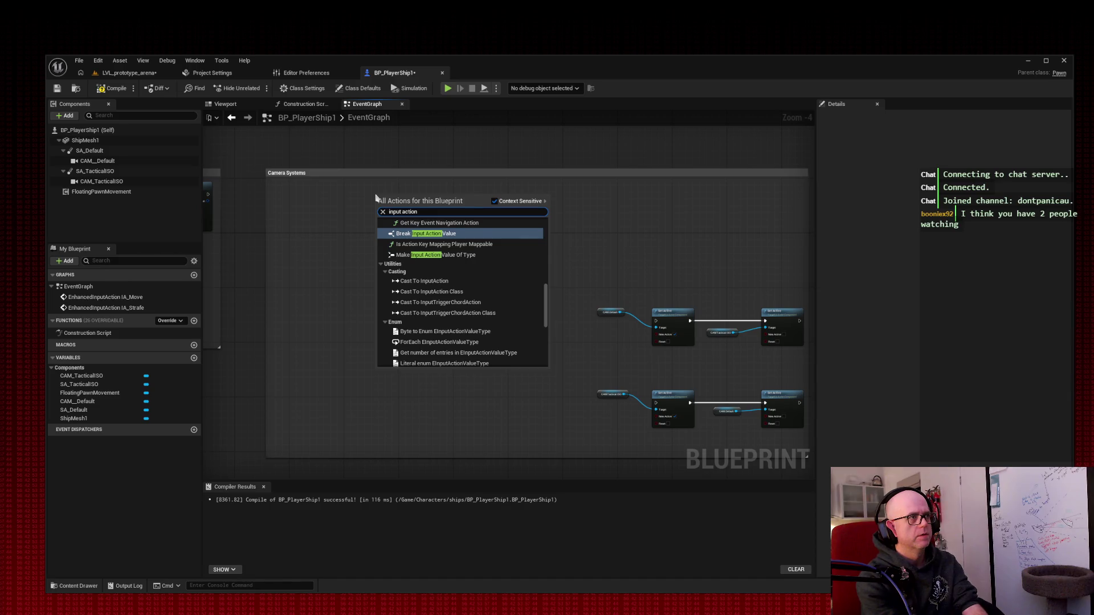
{"action": "type", "text": " camera"}
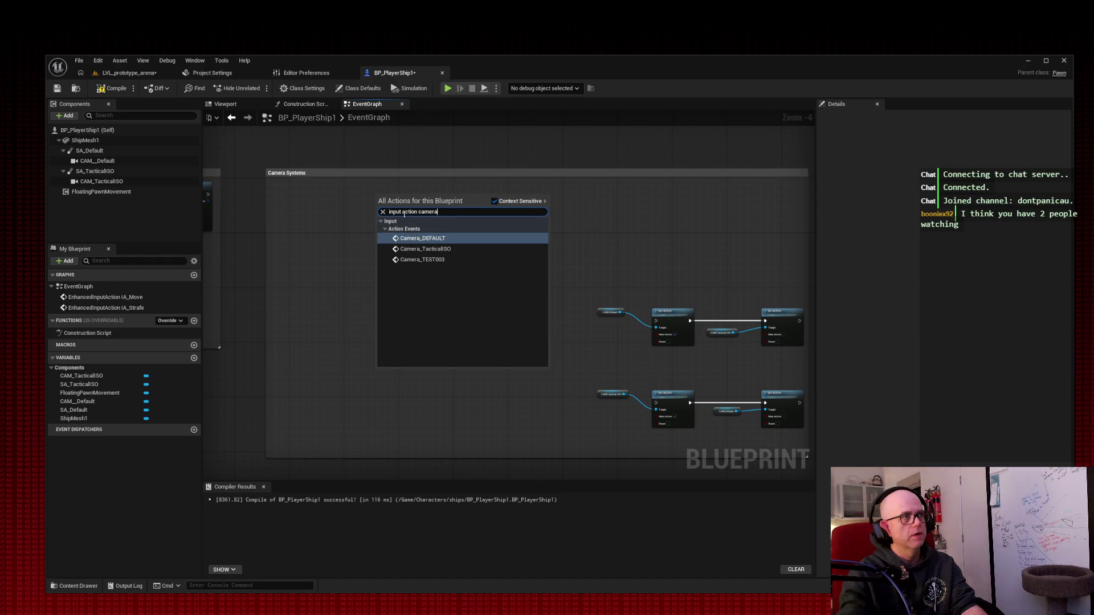
{"action": "left_click", "coordinate": [442, 241]}
{"action": "left_click_drag", "start_coordinate": [399, 196], "coordinate": [321, 204]}
{"action": "scroll", "coordinate": [321, 203], "scroll_direction": "up", "scroll_amount": 4}
{"action": "scroll", "coordinate": [321, 204], "scroll_direction": "down", "scroll_amount": 1}
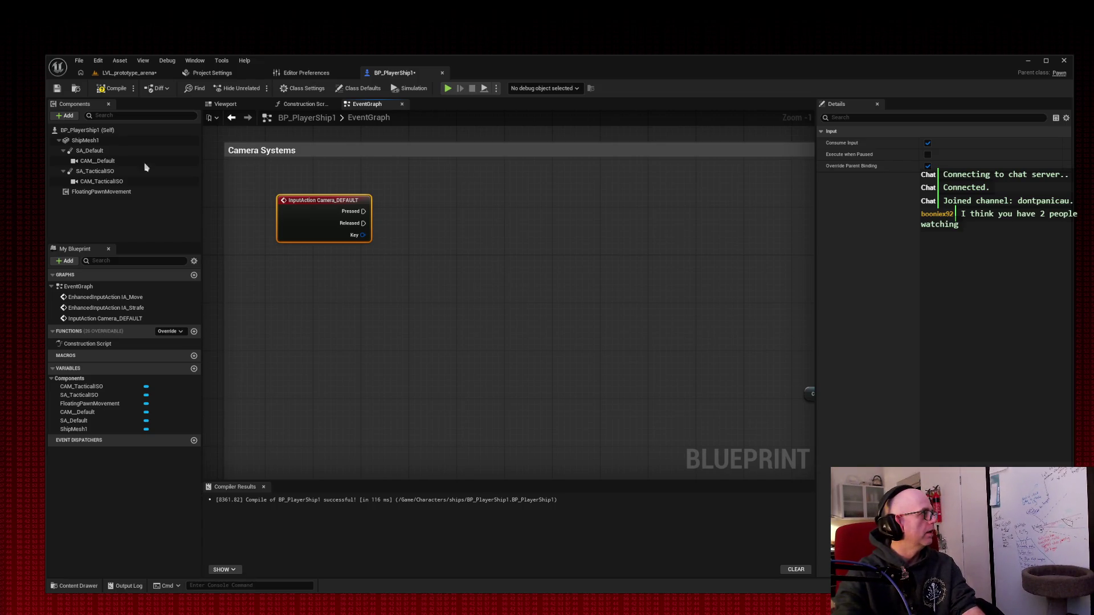
{"action": "right_click", "coordinate": [293, 278]}
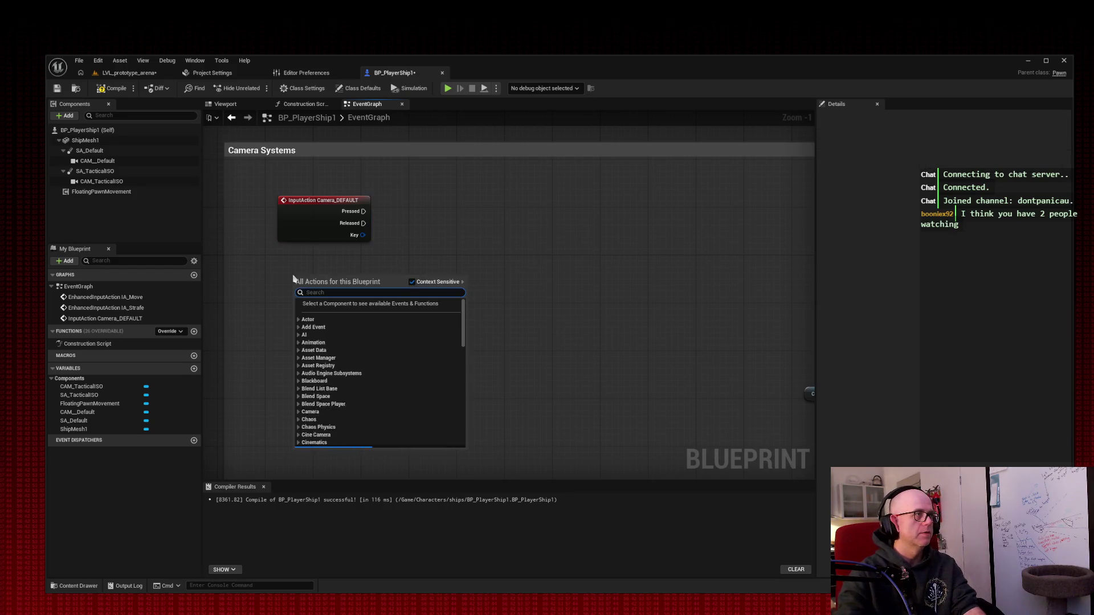
Step: Add an InputAction Camera_TacticalISO event below Camera_DEFAULT and nudge it into place
{"action": "type", "text": "in"}
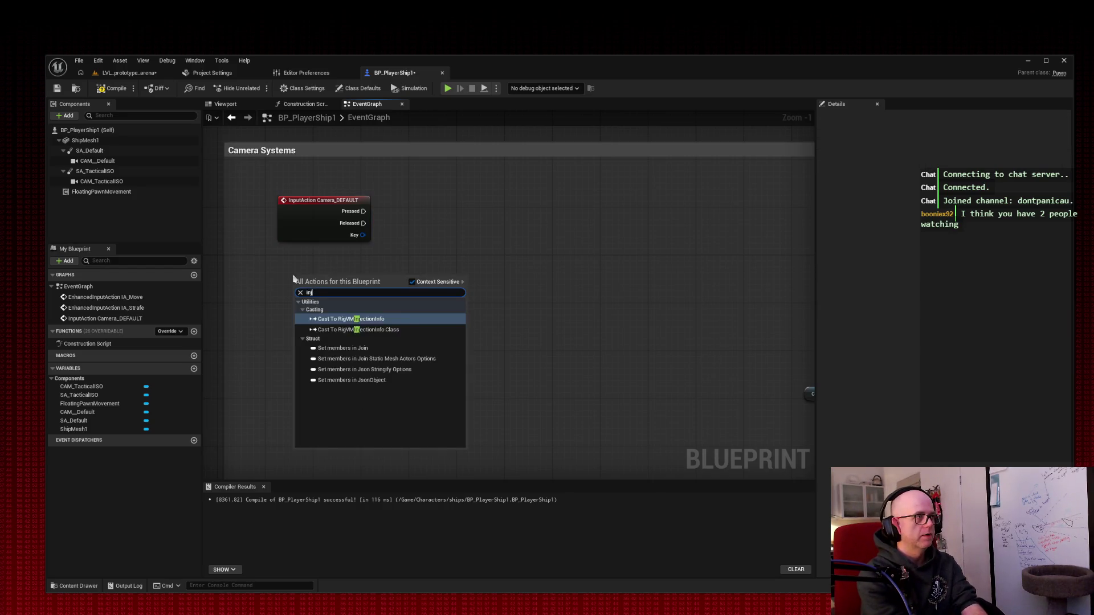
{"action": "type", "text": "put action camera"}
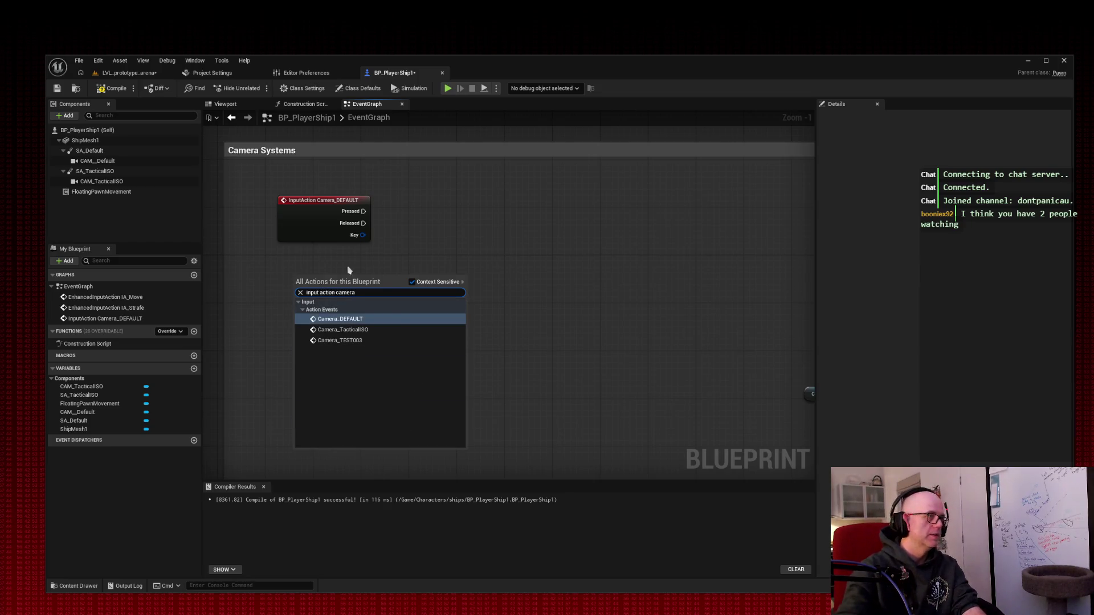
{"action": "left_click", "coordinate": [372, 330]}
{"action": "left_click_drag", "start_coordinate": [336, 283], "coordinate": [323, 291]}
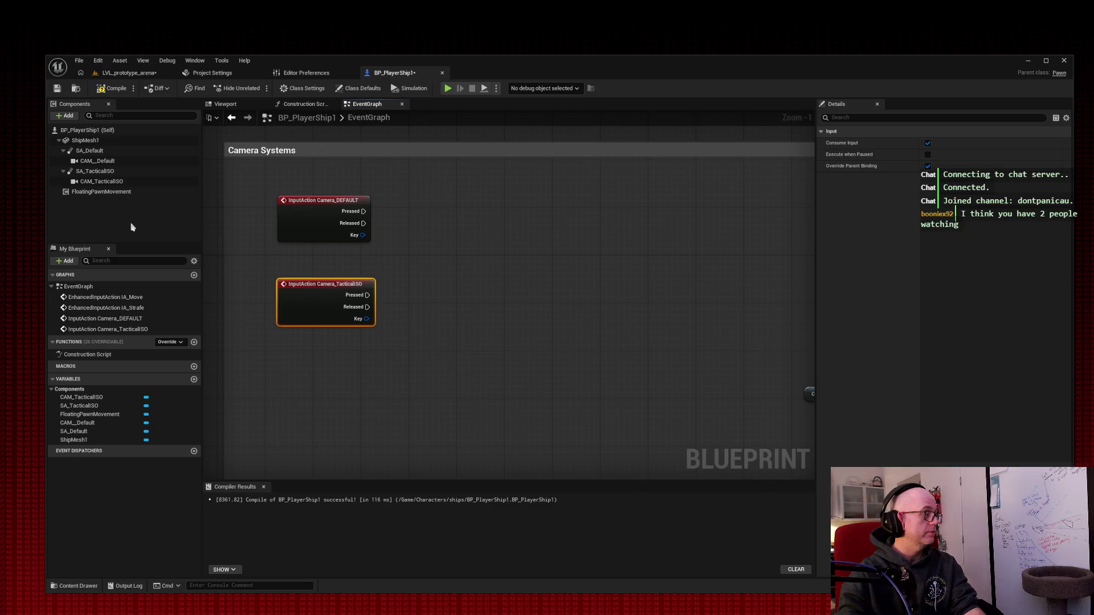
{"action": "left_click", "coordinate": [345, 140]}
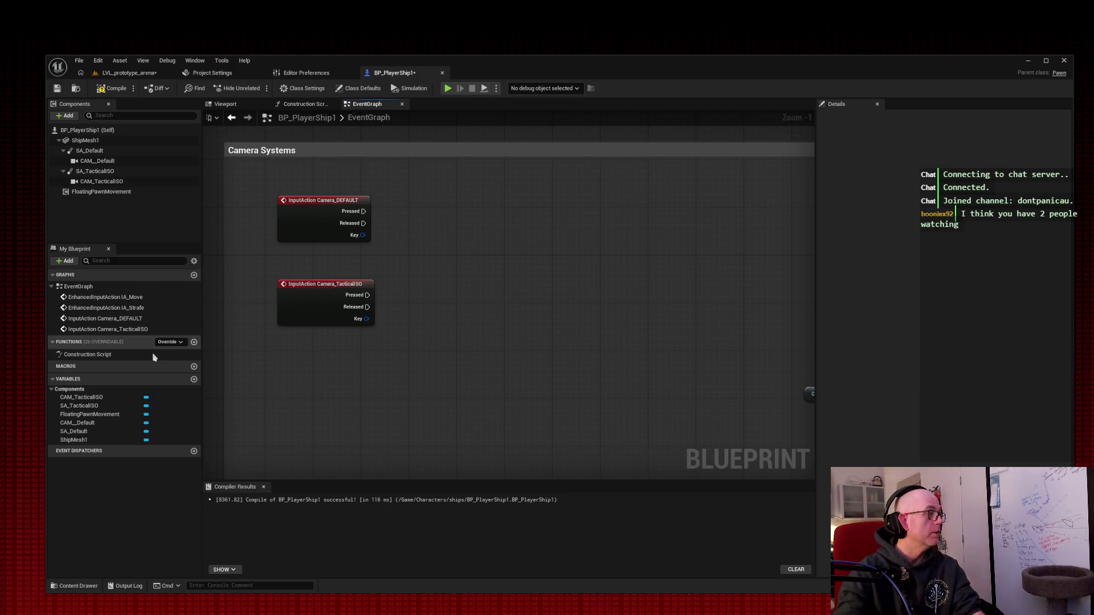
{"action": "left_click", "coordinate": [208, 72]}
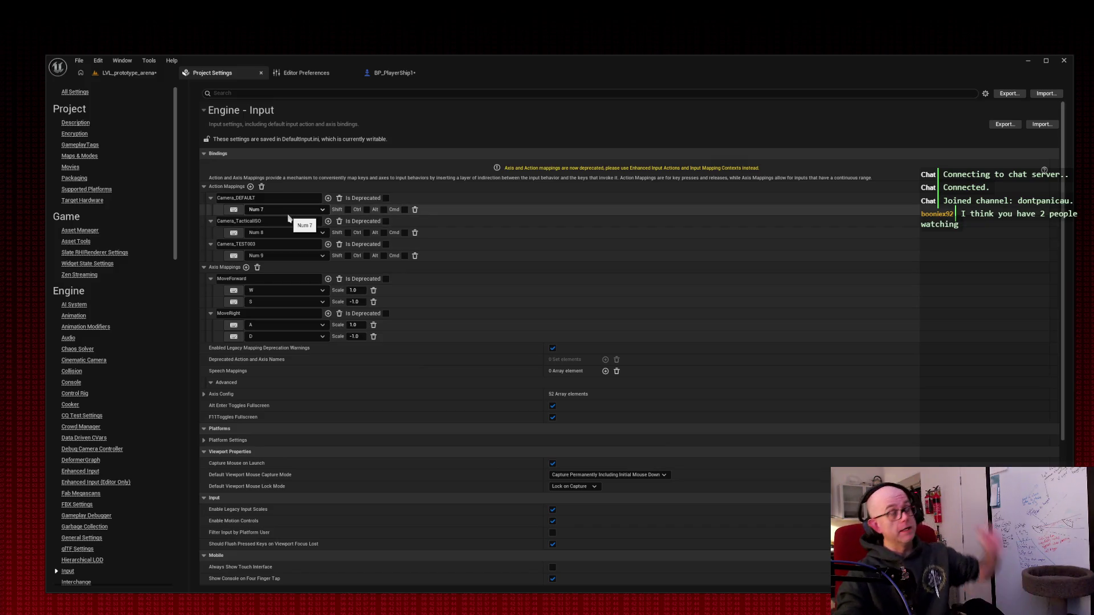
{"action": "left_click", "coordinate": [393, 73]}
{"action": "mouse_move", "coordinate": [413, 122]}
{"action": "left_mouse_down"}
{"action": "mouse_move", "coordinate": [386, 176]}
{"action": "mouse_move", "coordinate": [480, 214]}
{"action": "left_mouse_up"}
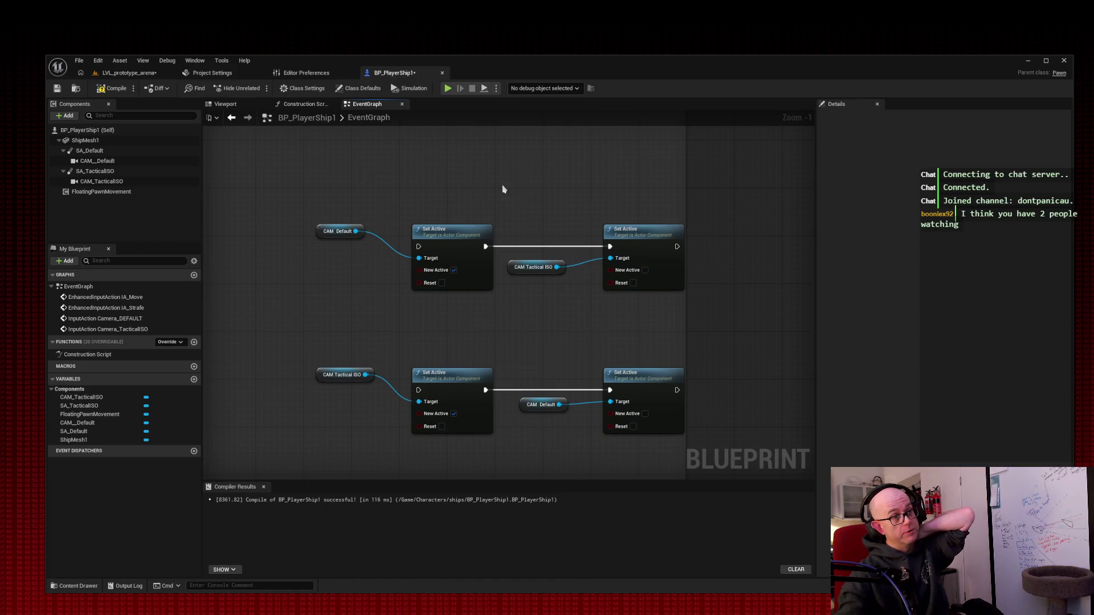
{"action": "mouse_move", "coordinate": [482, 178]}
{"action": "left_mouse_down"}
{"action": "mouse_move", "coordinate": [695, 300]}
{"action": "mouse_move", "coordinate": [476, 246]}
{"action": "left_mouse_up"}
{"action": "left_click_drag", "start_coordinate": [471, 243], "coordinate": [471, 247]}
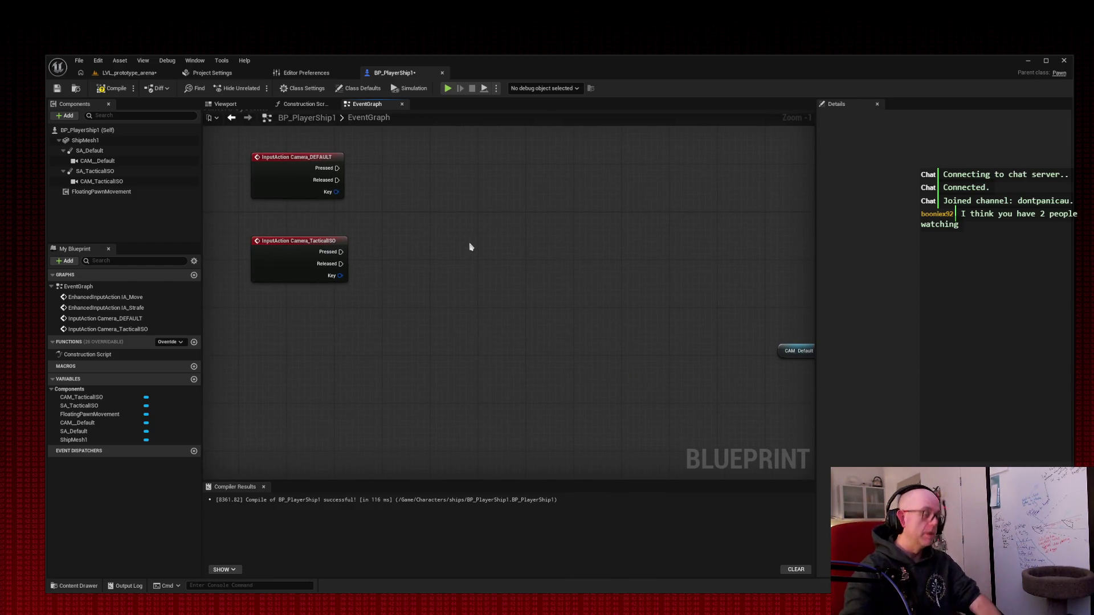
{"action": "left_click_drag", "start_coordinate": [522, 190], "coordinate": [491, 188]}
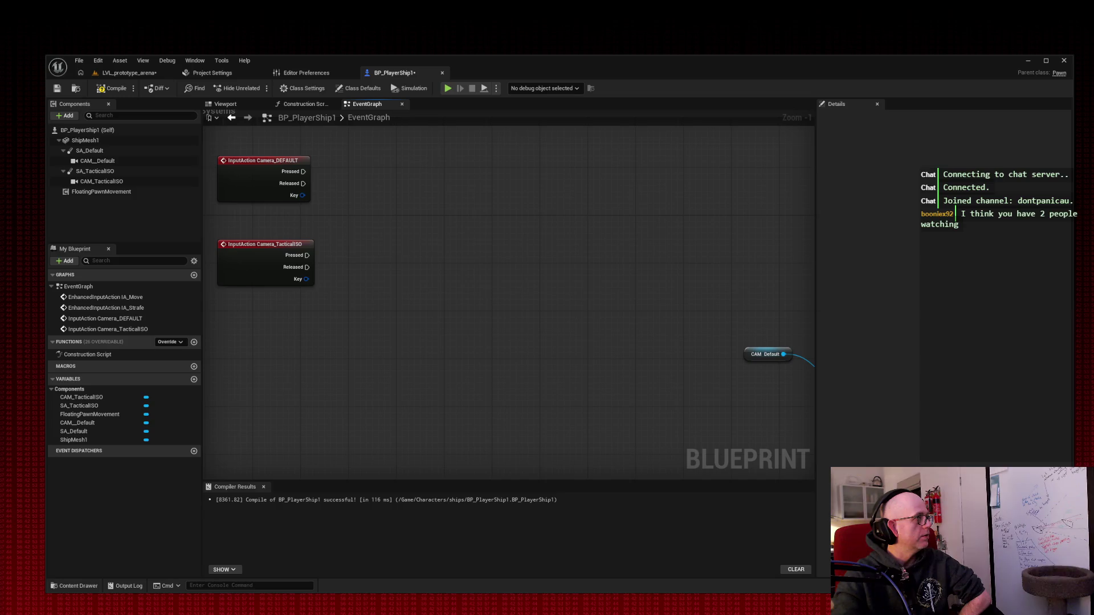
Step: Wire the Camera_DEFAULT and Camera_TacticalISO Pressed events into their own Set Active nodes
{"action": "right_click", "coordinate": [649, 213]}
{"action": "left_click", "coordinate": [569, 214]}
{"action": "left_click_drag", "start_coordinate": [717, 198], "coordinate": [352, 75]}
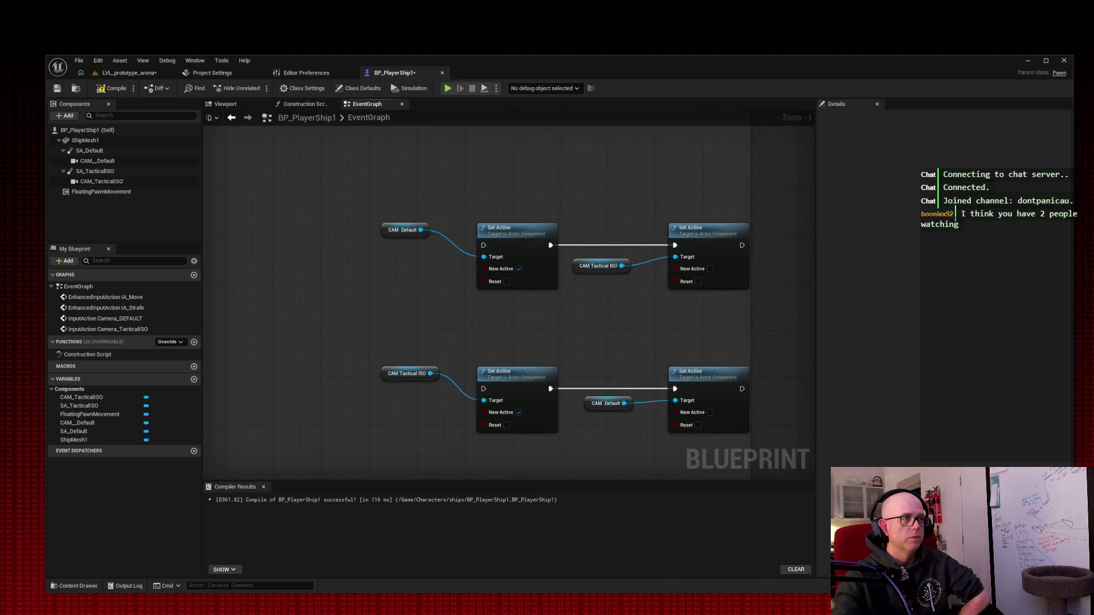
{"action": "left_click_drag", "start_coordinate": [308, 164], "coordinate": [684, 402]}
{"action": "left_click_drag", "start_coordinate": [515, 241], "coordinate": [311, 163]}
{"action": "mouse_move", "coordinate": [397, 259]}
{"action": "left_mouse_down"}
{"action": "mouse_move", "coordinate": [642, 305]}
{"action": "mouse_move", "coordinate": [340, 221]}
{"action": "mouse_move", "coordinate": [381, 289]}
{"action": "mouse_move", "coordinate": [381, 278]}
{"action": "mouse_move", "coordinate": [439, 292]}
{"action": "mouse_move", "coordinate": [412, 274]}
{"action": "left_mouse_up"}
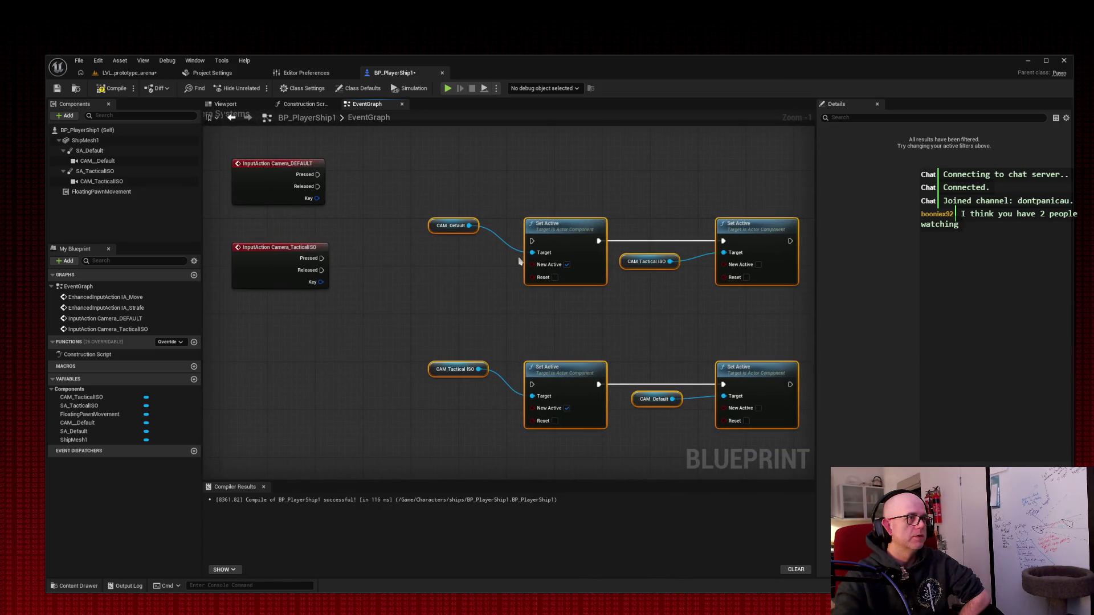
{"action": "mouse_move", "coordinate": [318, 175]}
{"action": "left_mouse_down"}
{"action": "mouse_move", "coordinate": [527, 242]}
{"action": "mouse_move", "coordinate": [256, 176]}
{"action": "mouse_move", "coordinate": [533, 244]}
{"action": "left_mouse_up"}
{"action": "left_click_drag", "start_coordinate": [321, 258], "coordinate": [535, 389]}
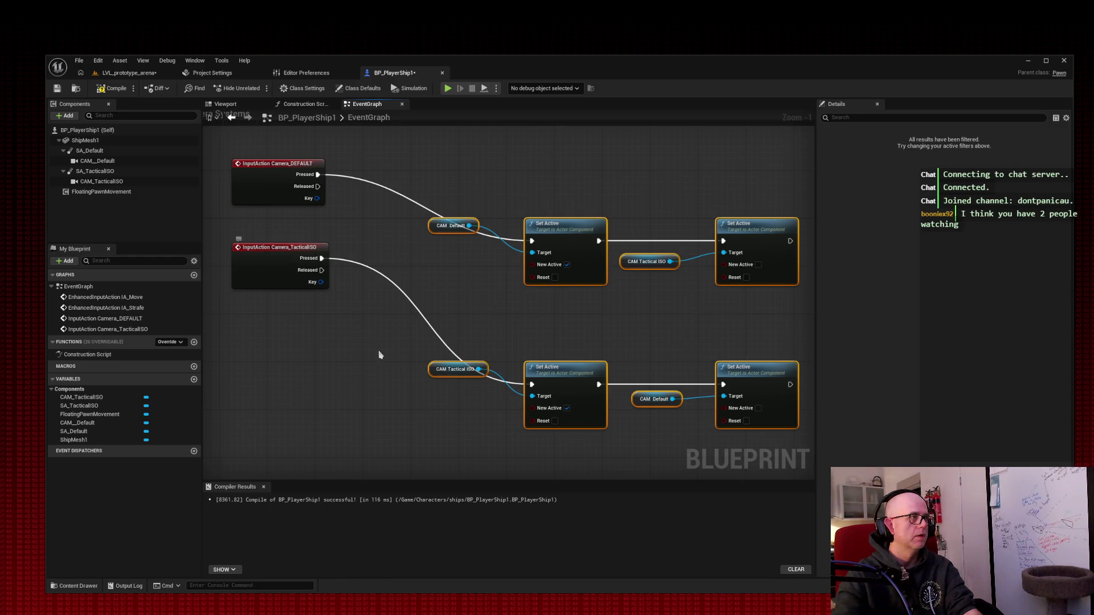
Step: Line up the Camera_TacticalISO event, CAM Tactical ISO and its Set Active into one row
{"action": "mouse_move", "coordinate": [392, 336]}
{"action": "left_mouse_down"}
{"action": "mouse_move", "coordinate": [463, 377]}
{"action": "mouse_move", "coordinate": [447, 400]}
{"action": "left_mouse_up"}
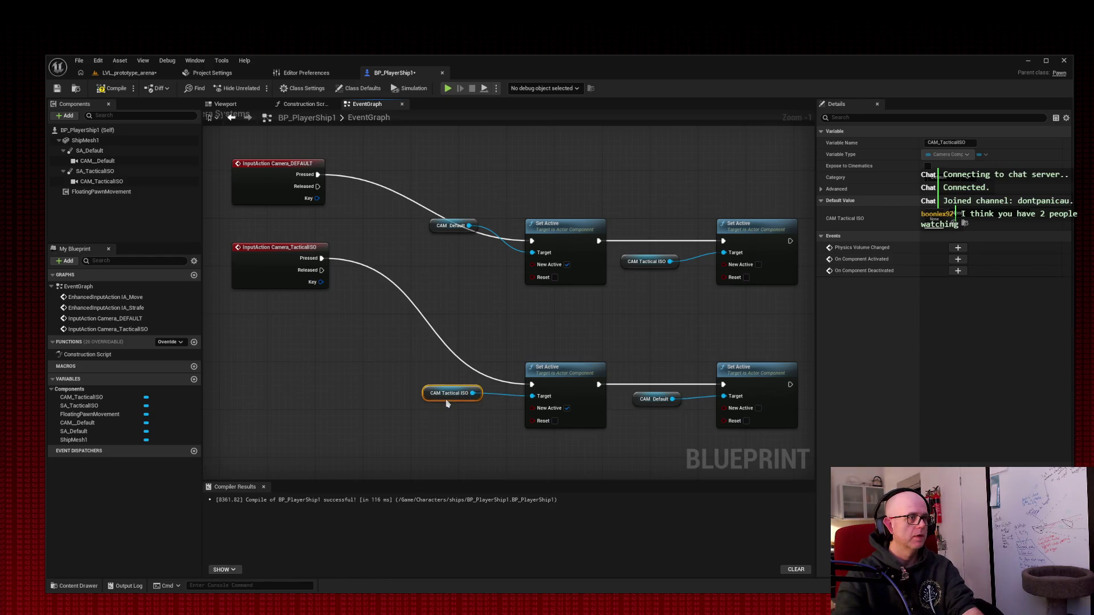
{"action": "left_click", "coordinate": [283, 276]}
{"action": "mouse_move", "coordinate": [282, 276]}
{"action": "left_mouse_down"}
{"action": "mouse_move", "coordinate": [384, 378]}
{"action": "mouse_move", "coordinate": [354, 401]}
{"action": "left_mouse_up"}
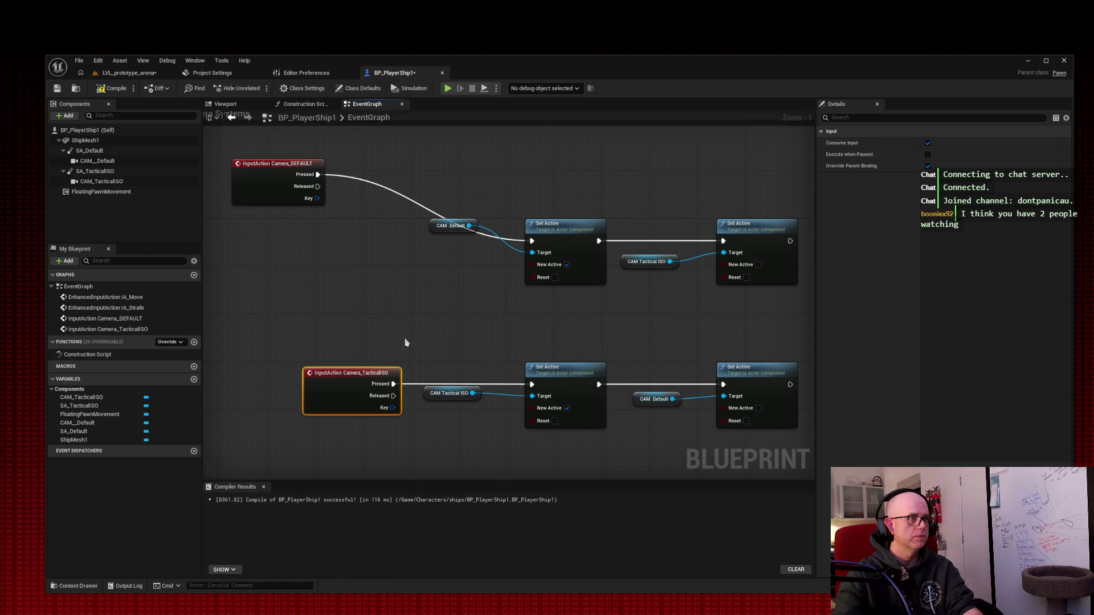
{"action": "mouse_move", "coordinate": [302, 313]}
{"action": "left_mouse_down"}
{"action": "mouse_move", "coordinate": [752, 439]}
{"action": "mouse_move", "coordinate": [727, 440]}
{"action": "left_mouse_up"}
{"action": "left_click_drag", "start_coordinate": [322, 402], "coordinate": [263, 349]}
{"action": "left_click", "coordinate": [327, 220]}
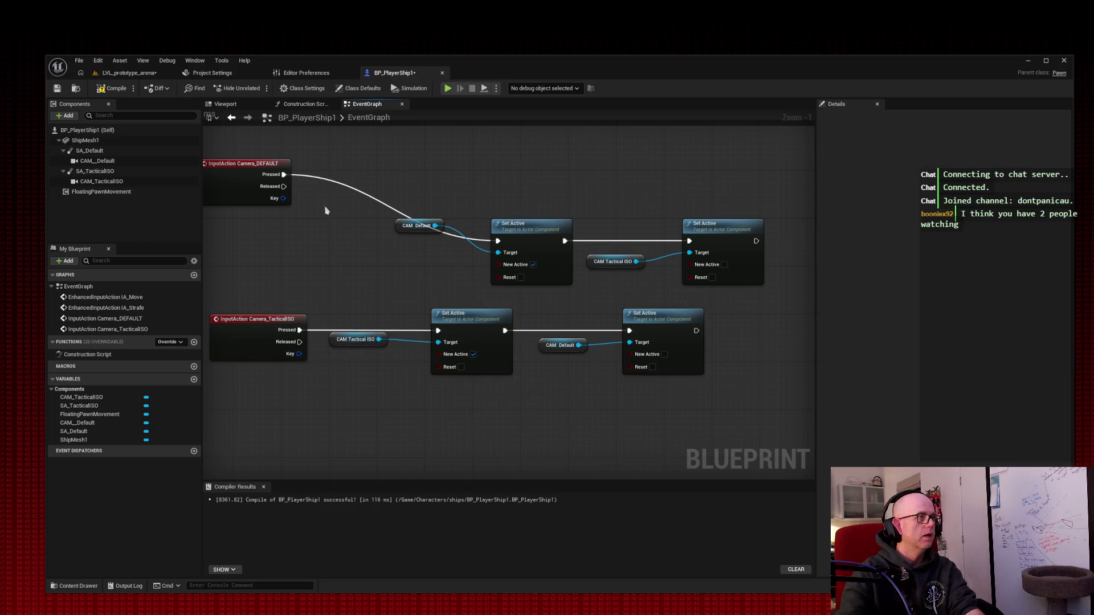
Step: Align the Camera_DEFAULT row to match the lower row and take a screenshot
{"action": "left_click_drag", "start_coordinate": [236, 201], "coordinate": [253, 266]}
{"action": "left_click_drag", "start_coordinate": [424, 234], "coordinate": [426, 264]}
{"action": "left_click_drag", "start_coordinate": [279, 183], "coordinate": [254, 249]}
{"action": "left_click_drag", "start_coordinate": [254, 249], "coordinate": [318, 249]}
{"action": "left_click_drag", "start_coordinate": [417, 170], "coordinate": [709, 263]}
{"action": "left_click_drag", "start_coordinate": [338, 255], "coordinate": [266, 271]}
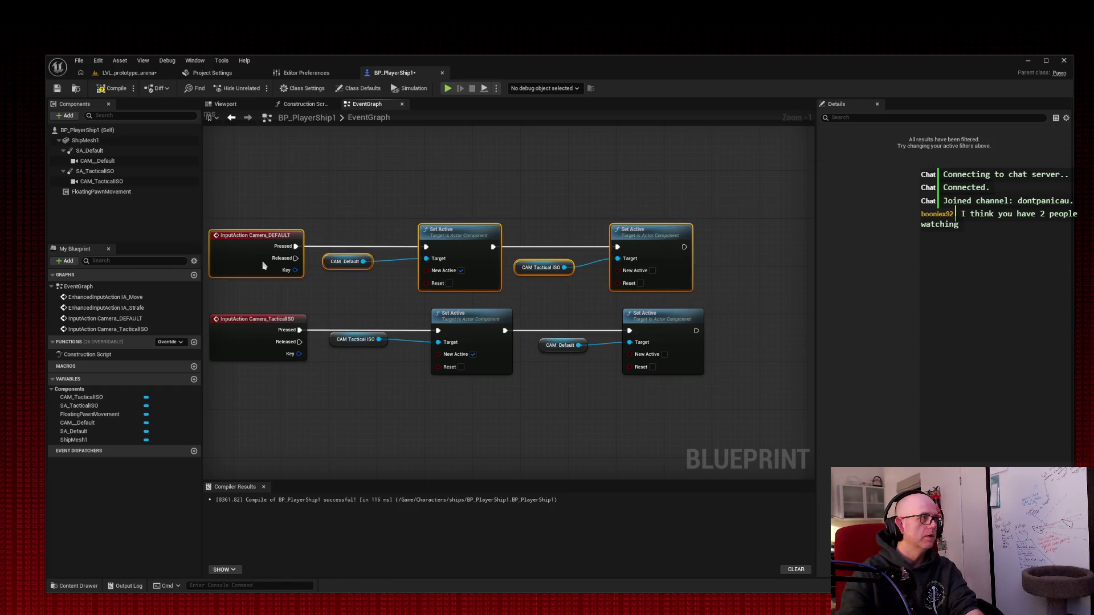
{"action": "left_click", "coordinate": [378, 164]}
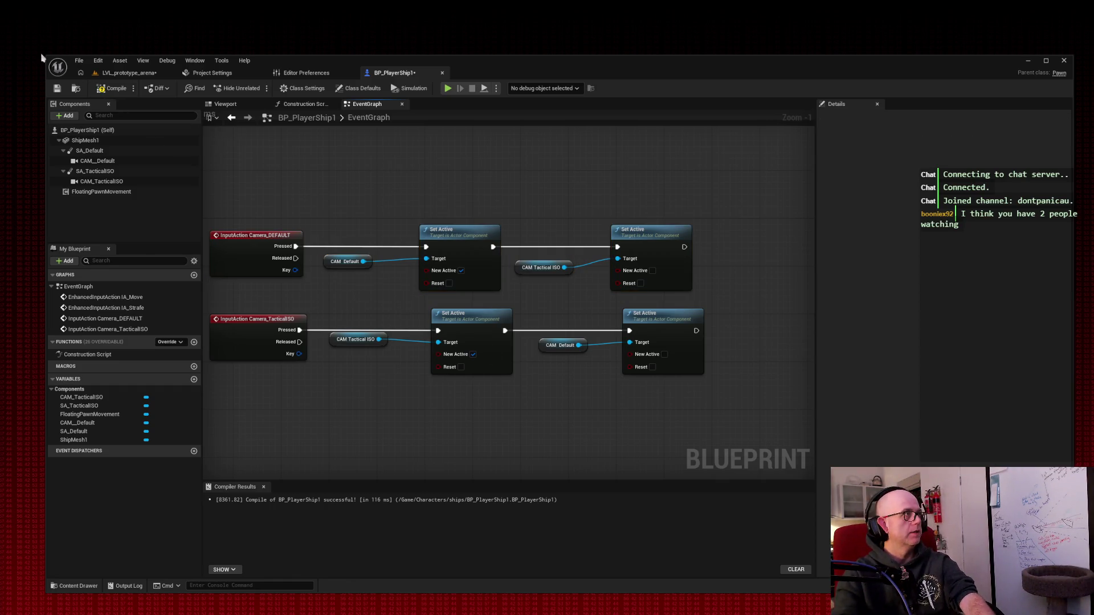
{"action": "key", "text": "super+shift+s"}
{"action": "left_click_drag", "start_coordinate": [26, 41], "coordinate": [884, 460]}
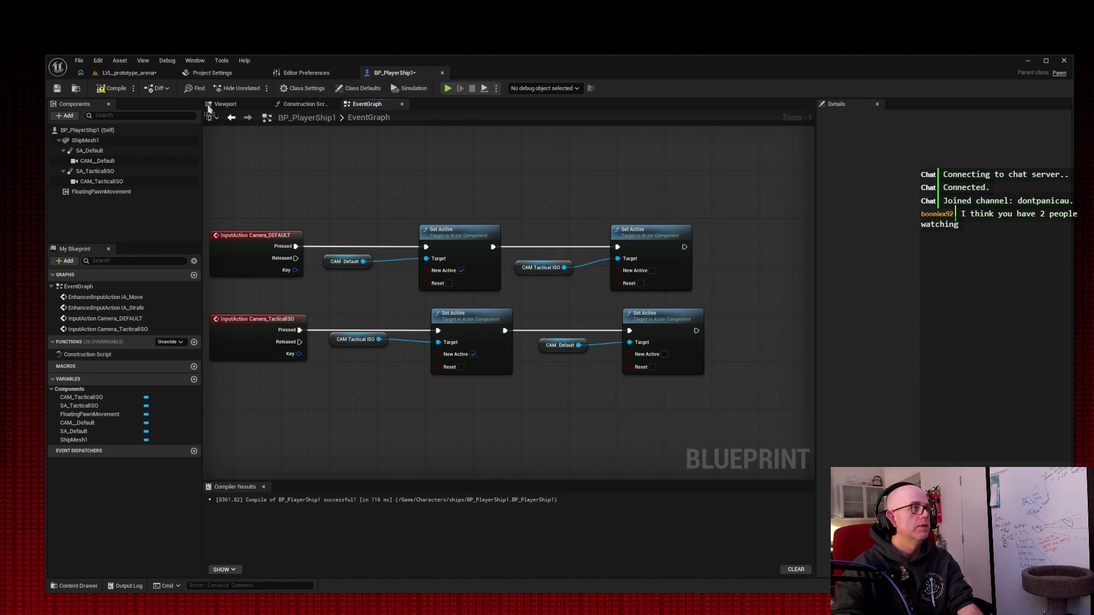
Step: Inspect the CAM_Default and CAM_TacticalISO cameras in the ship's viewport preview
{"action": "left_click", "coordinate": [226, 104]}
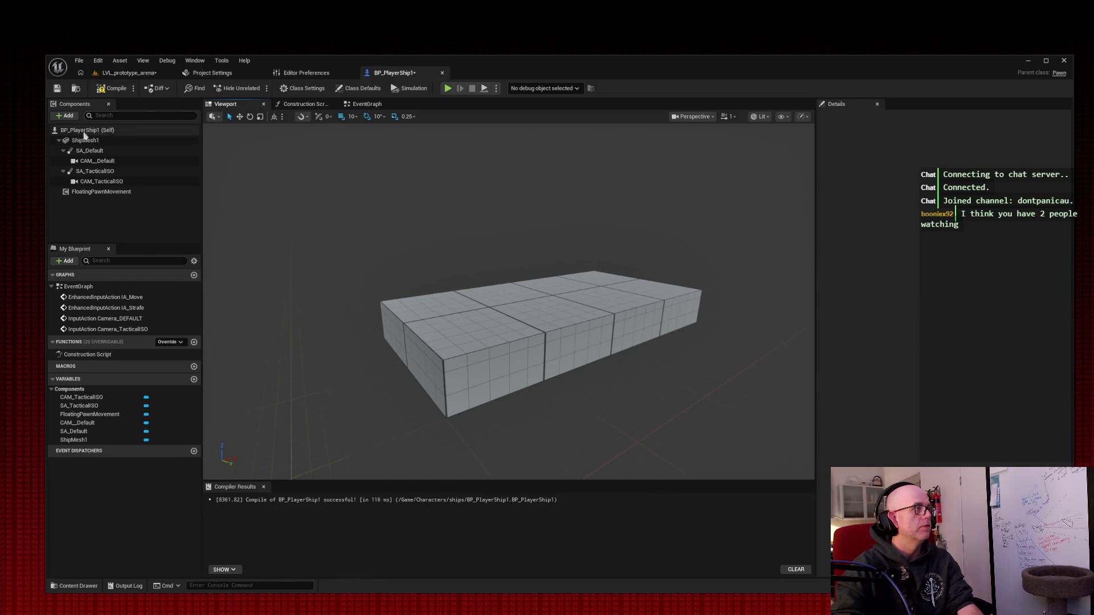
{"action": "left_click", "coordinate": [116, 162]}
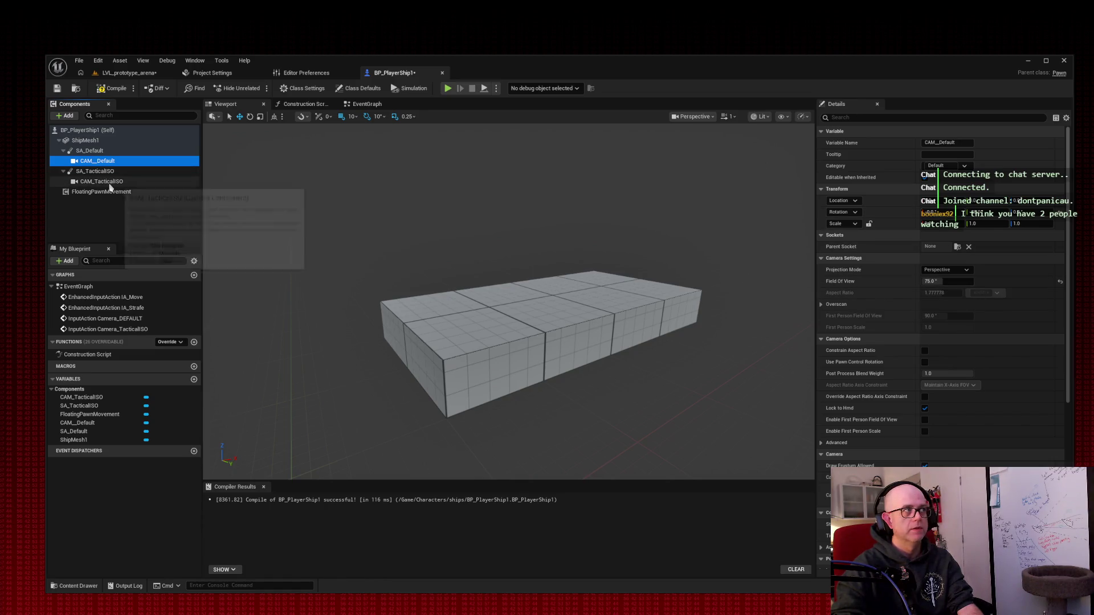
{"action": "left_click", "coordinate": [108, 182]}
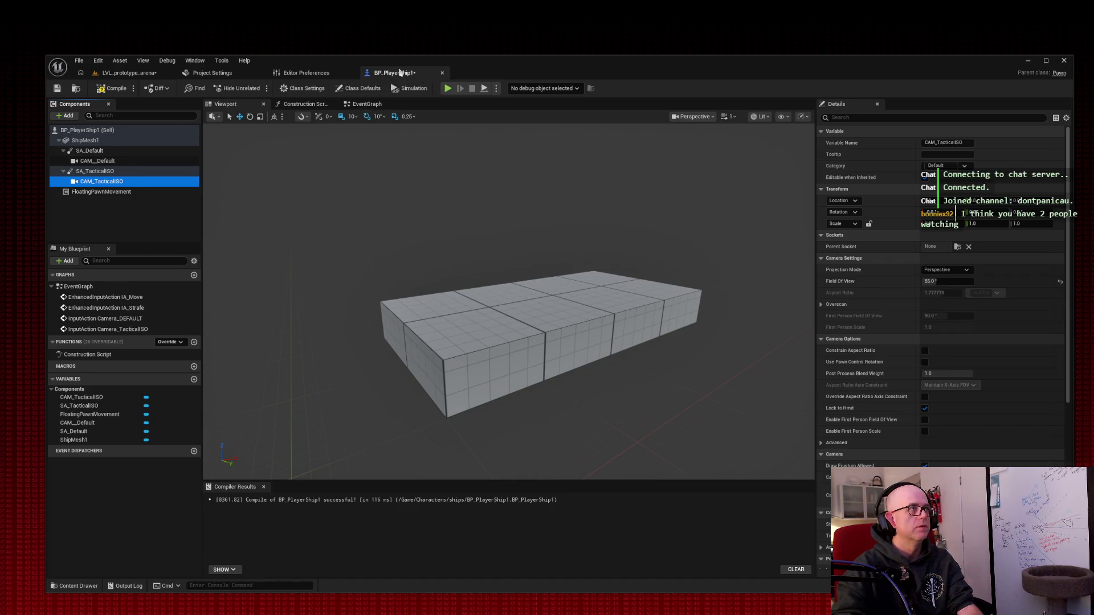
Step: Compile and save BP_PlayerShip1, then return to the LVL_prototype_arena level
{"action": "left_click", "coordinate": [367, 104]}
{"action": "left_click", "coordinate": [112, 88]}
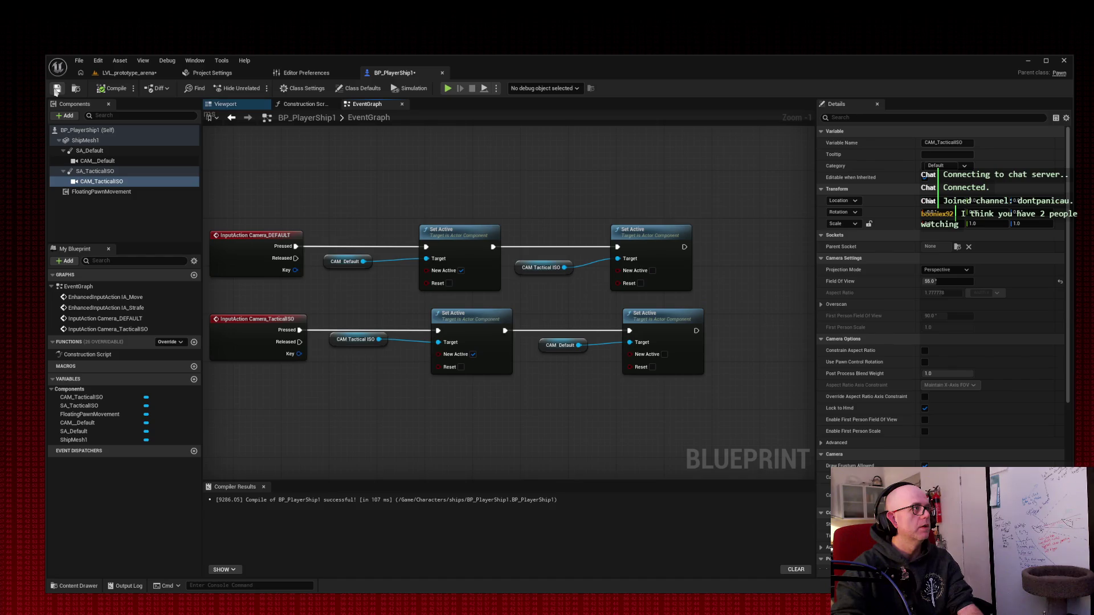
{"action": "left_click", "coordinate": [56, 90]}
{"action": "left_click", "coordinate": [142, 73]}
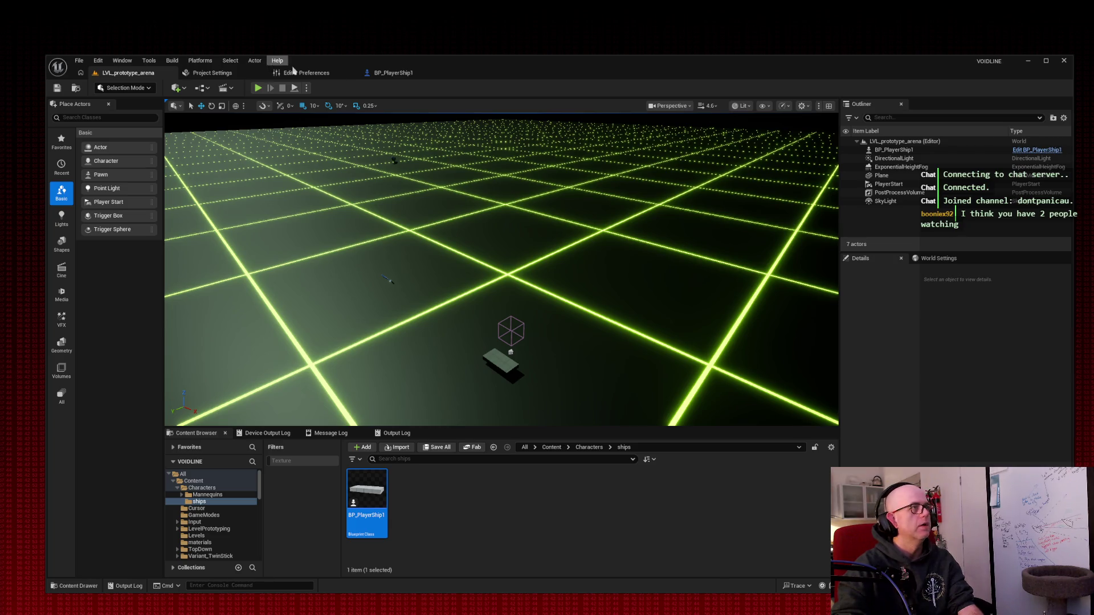
Step: Return to BP_PlayerShip1 and bring the Camera Systems nodes into view
{"action": "left_click", "coordinate": [393, 72]}
{"action": "left_click_drag", "start_coordinate": [341, 176], "coordinate": [403, 186]}
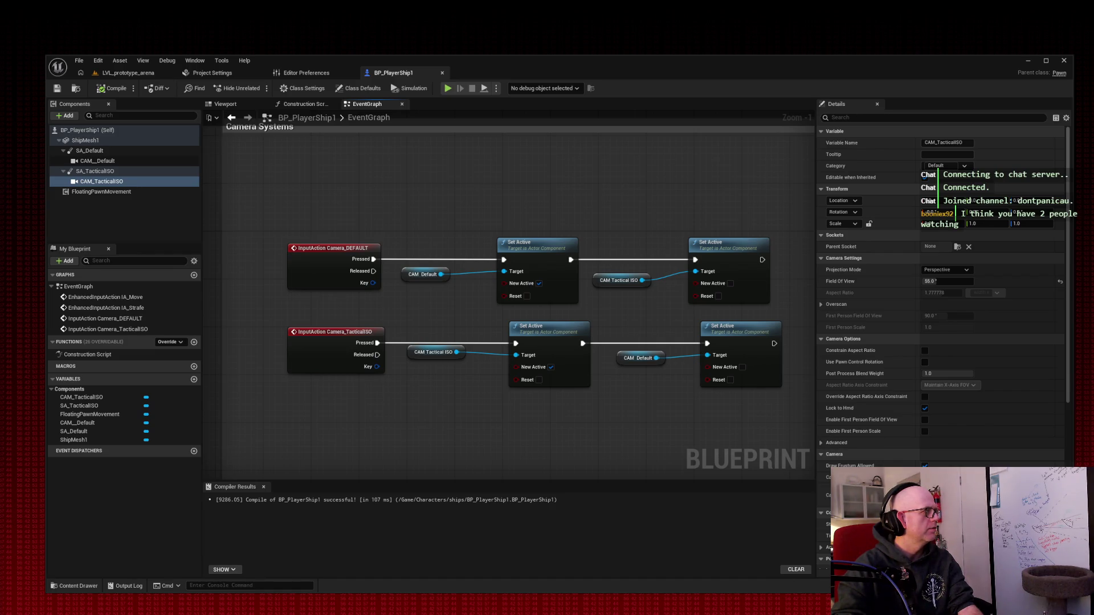
Step: Add an Event BeginPlay node via 'event begin' and place it above the camera rows
{"action": "right_click", "coordinate": [323, 159]}
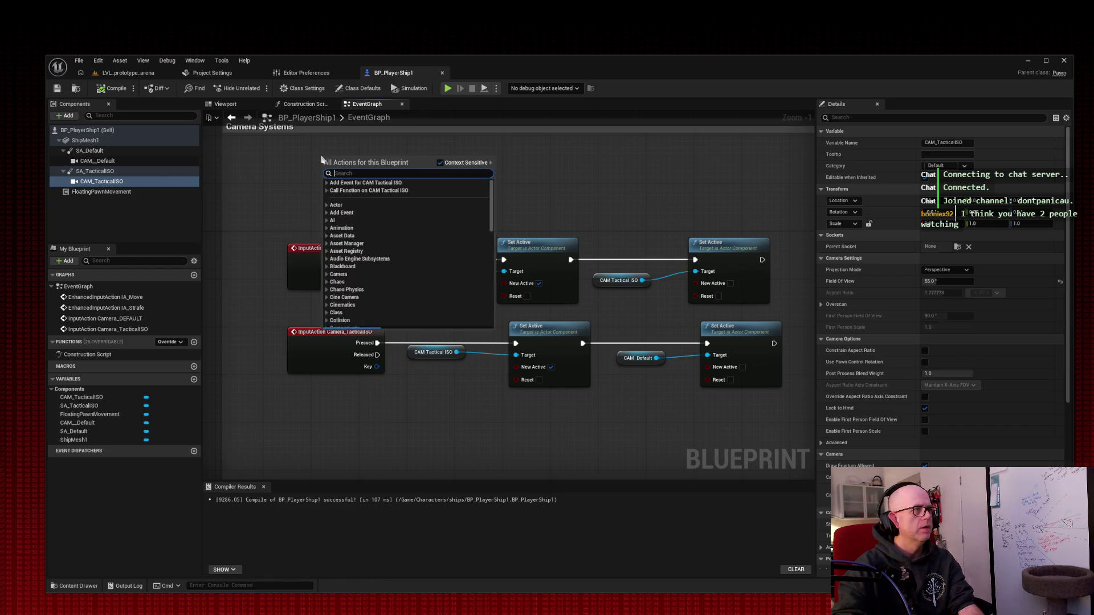
{"action": "type", "text": "event begin"}
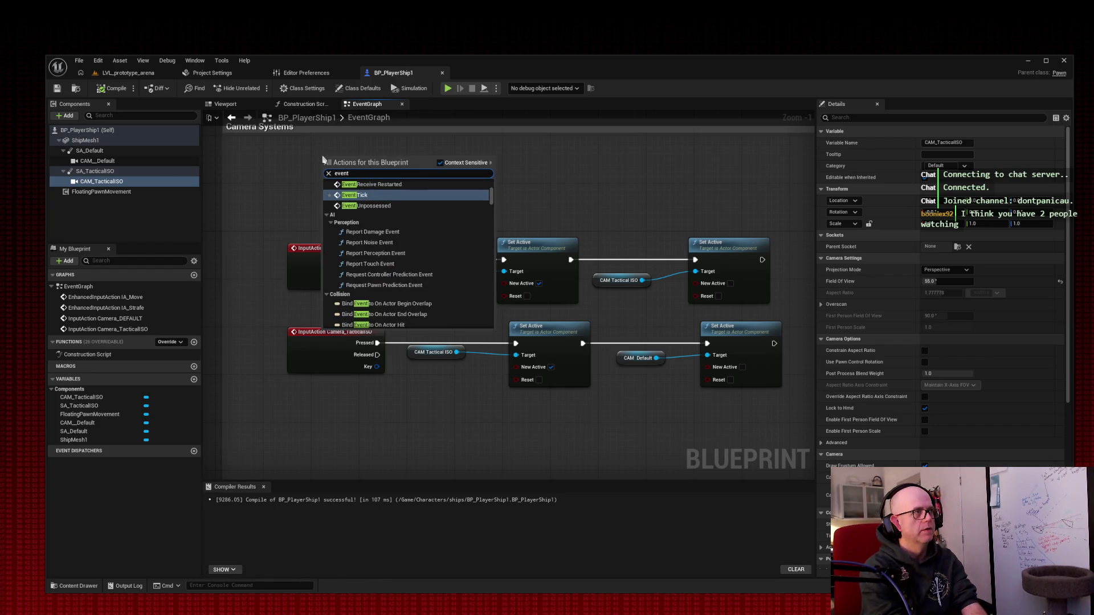
{"action": "key", "text": "Return"}
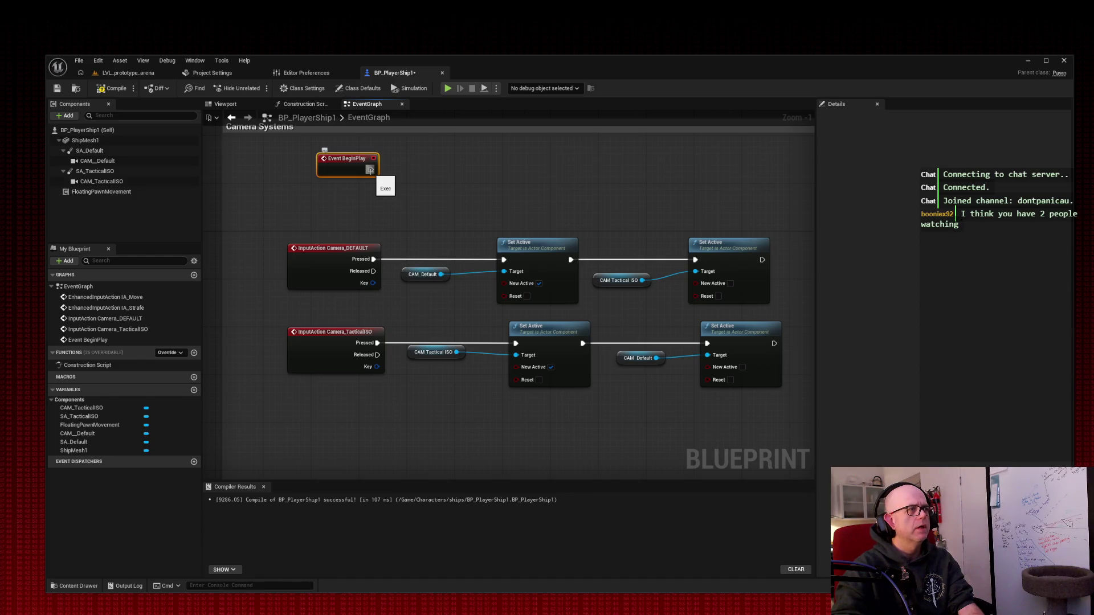
{"action": "left_click_drag", "start_coordinate": [356, 162], "coordinate": [273, 163]}
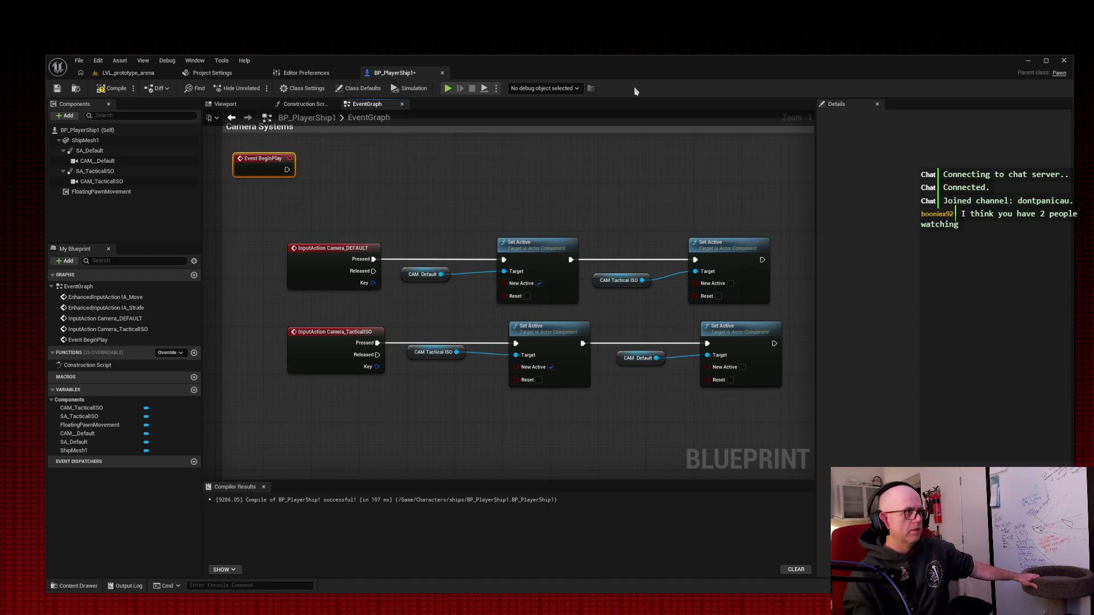
{"action": "left_click_drag", "start_coordinate": [287, 170], "coordinate": [495, 262]}
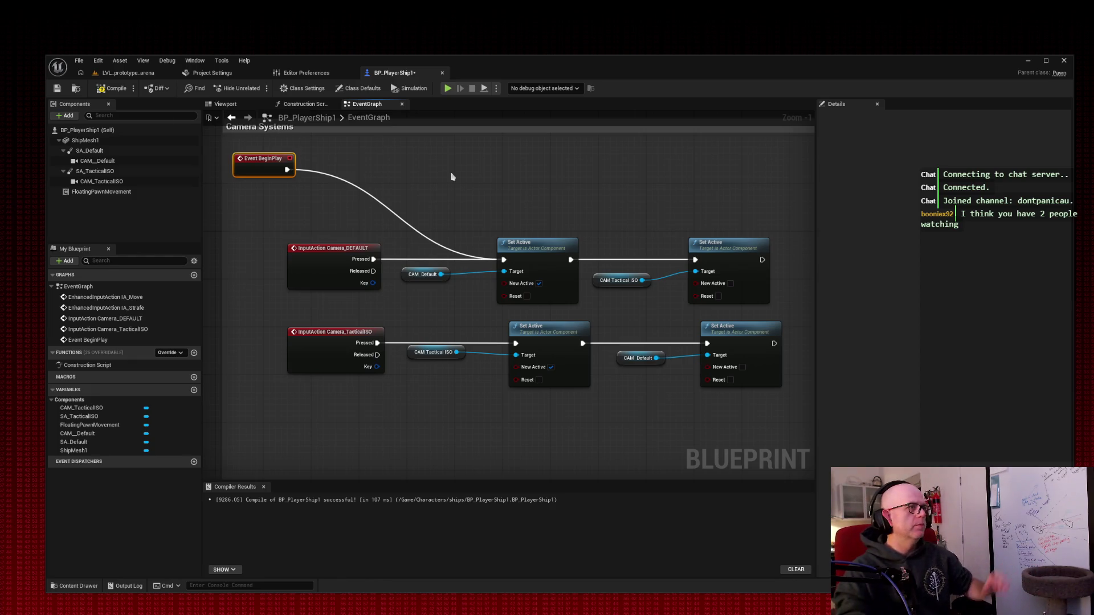
{"action": "double_click", "coordinate": [319, 170]}
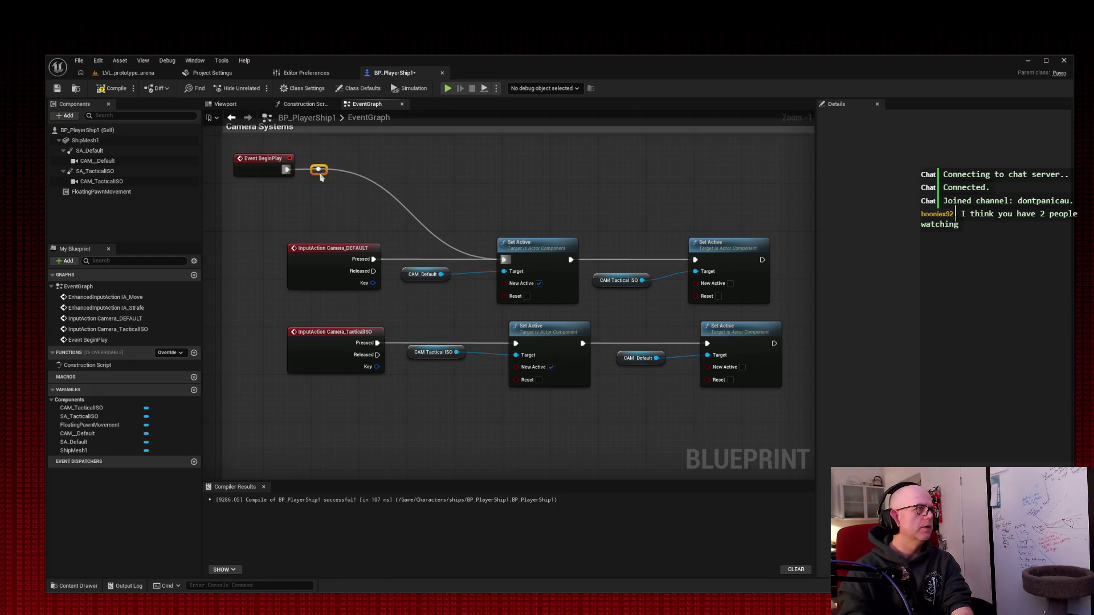
{"action": "key", "text": "Delete"}
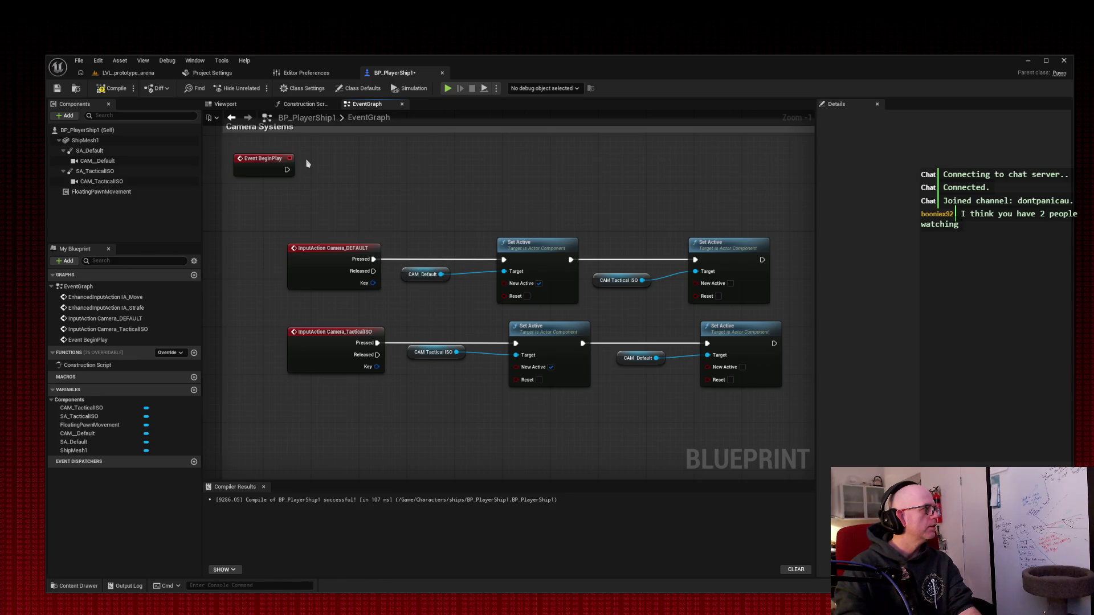
{"action": "right_click", "coordinate": [341, 166]}
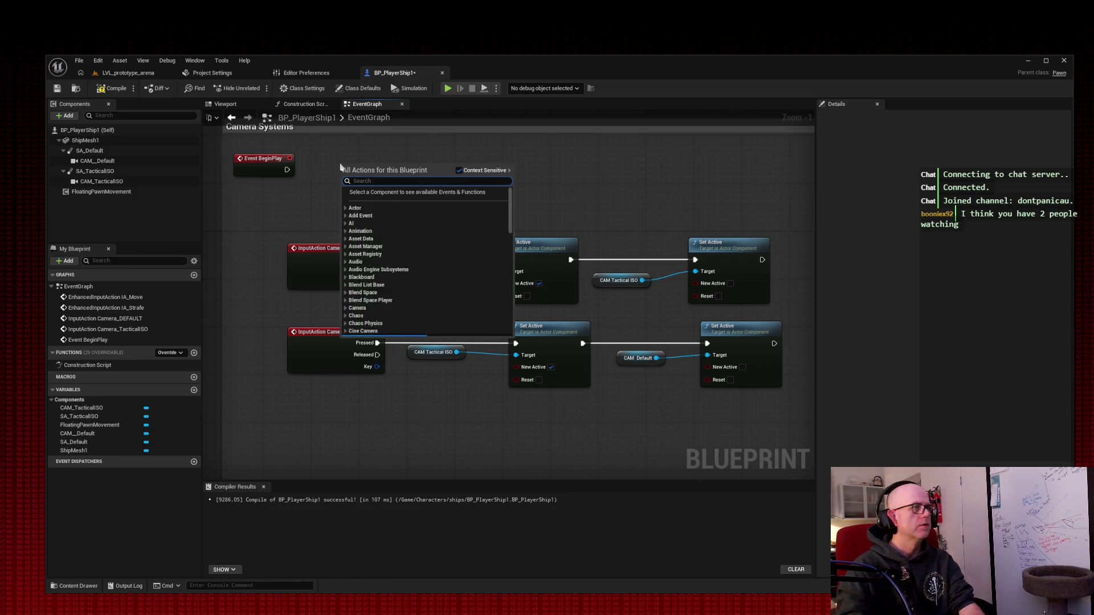
{"action": "type", "text": "set"}
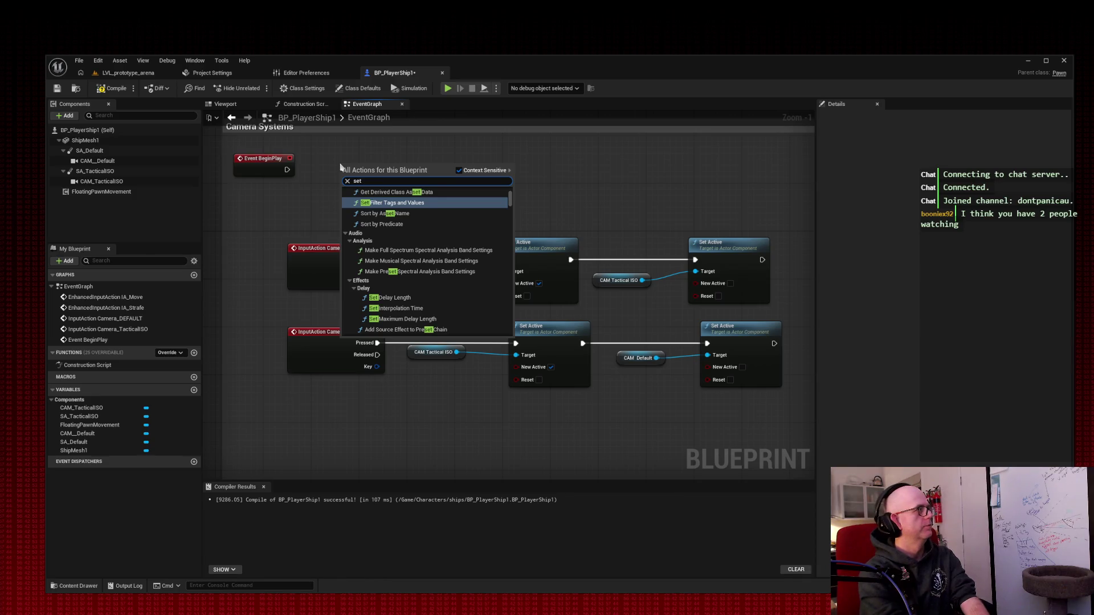
{"action": "type", "text": " cam"}
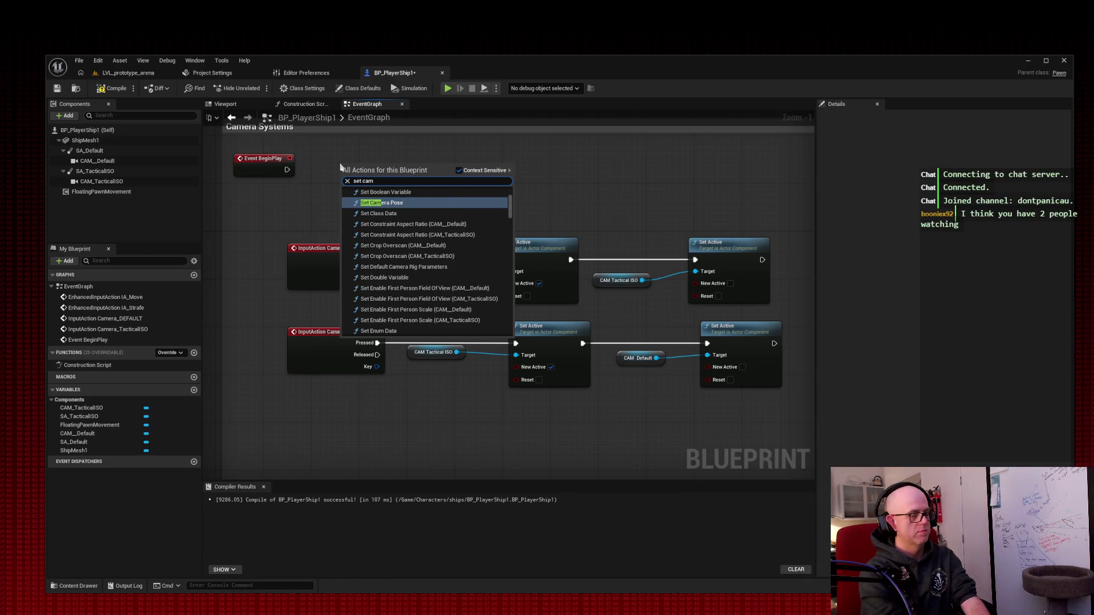
{"action": "type", "text": "_"}
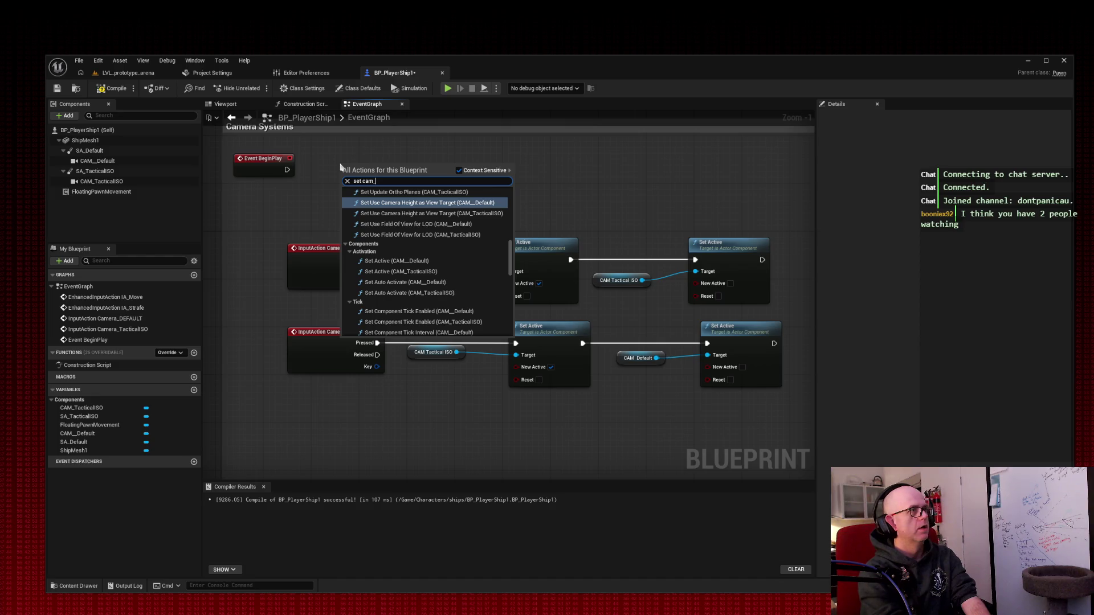
{"action": "key", "text": "BackSpace"}
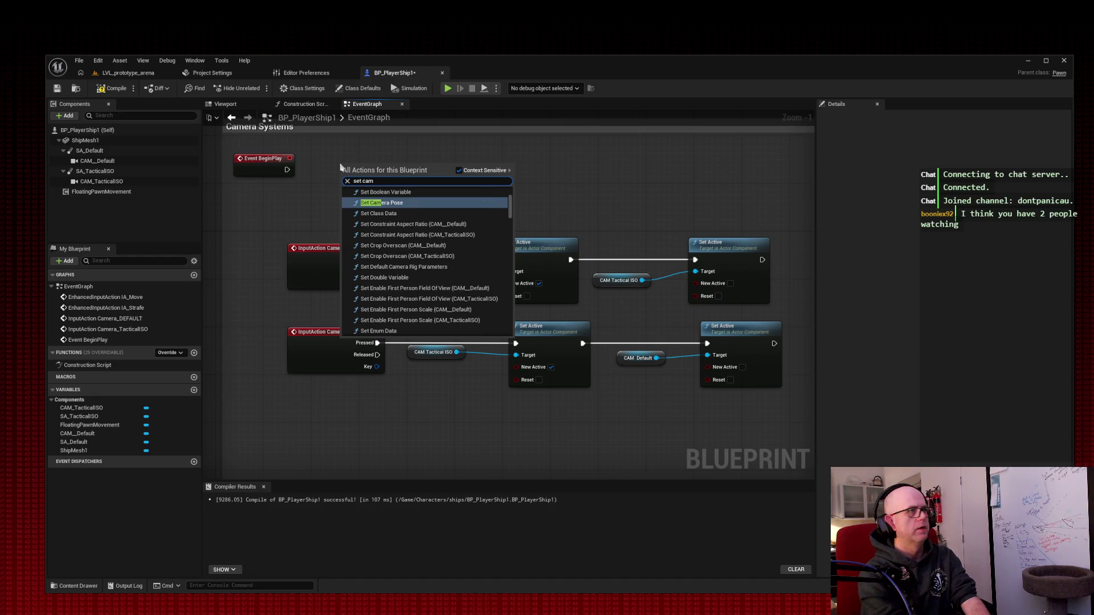
{"action": "type", "text": "era_"}
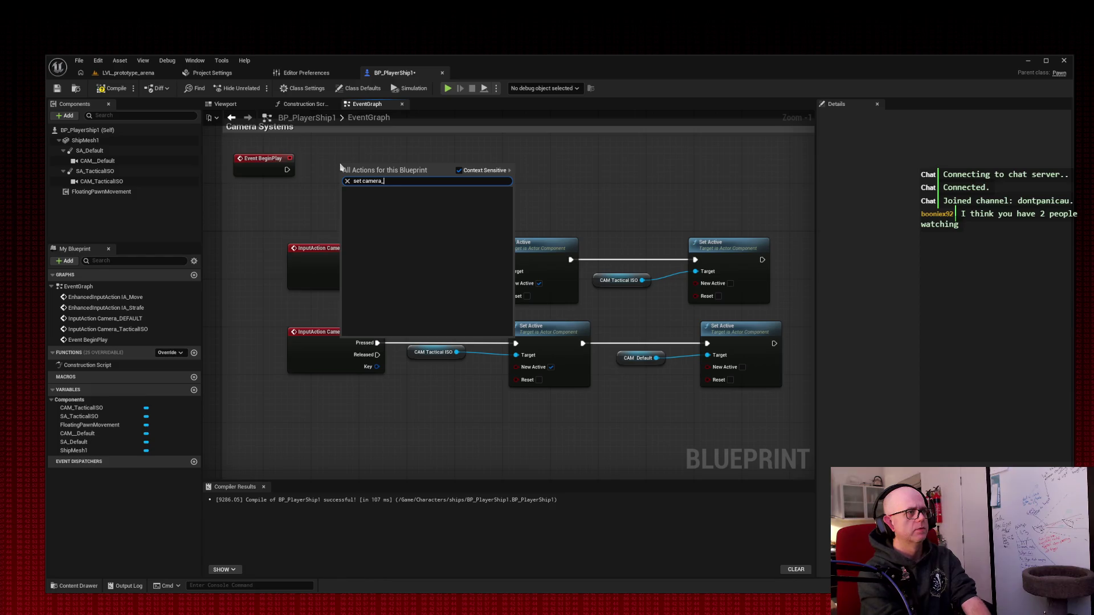
{"action": "key", "text": "BackSpace"}
{"action": "key", "text": "BackSpace"}
{"action": "key", "text": "BackSpace"}
{"action": "key", "text": "BackSpace"}
{"action": "key", "text": "Escape"}
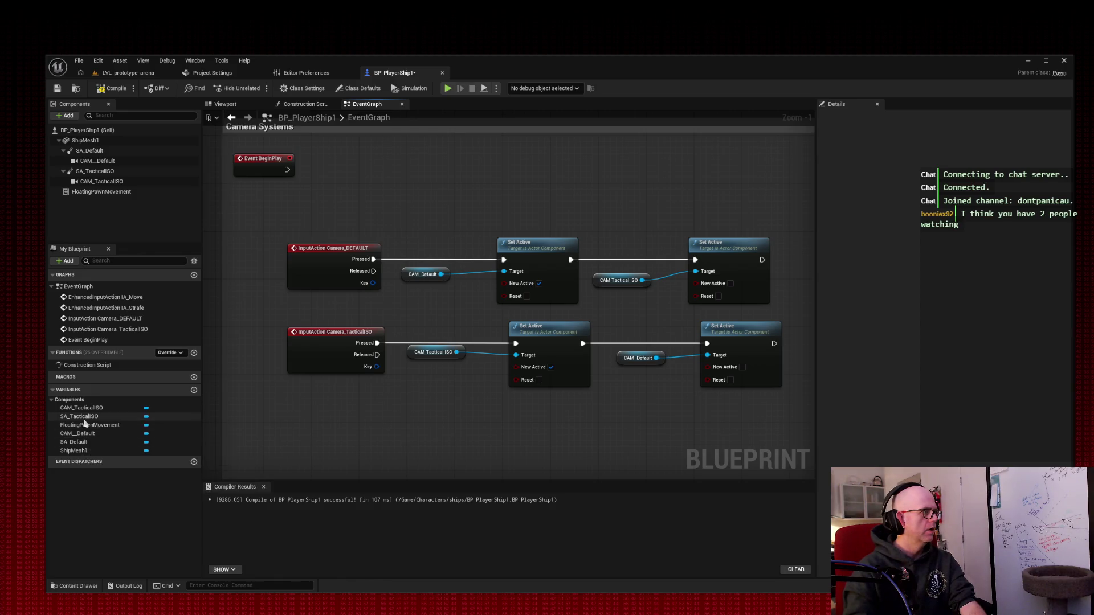
Step: Add a SET CAM_TacticalISO node run by BeginPlay and feeding the TacticalISO Set Active chain
{"action": "left_click_drag", "start_coordinate": [82, 408], "coordinate": [381, 174]}
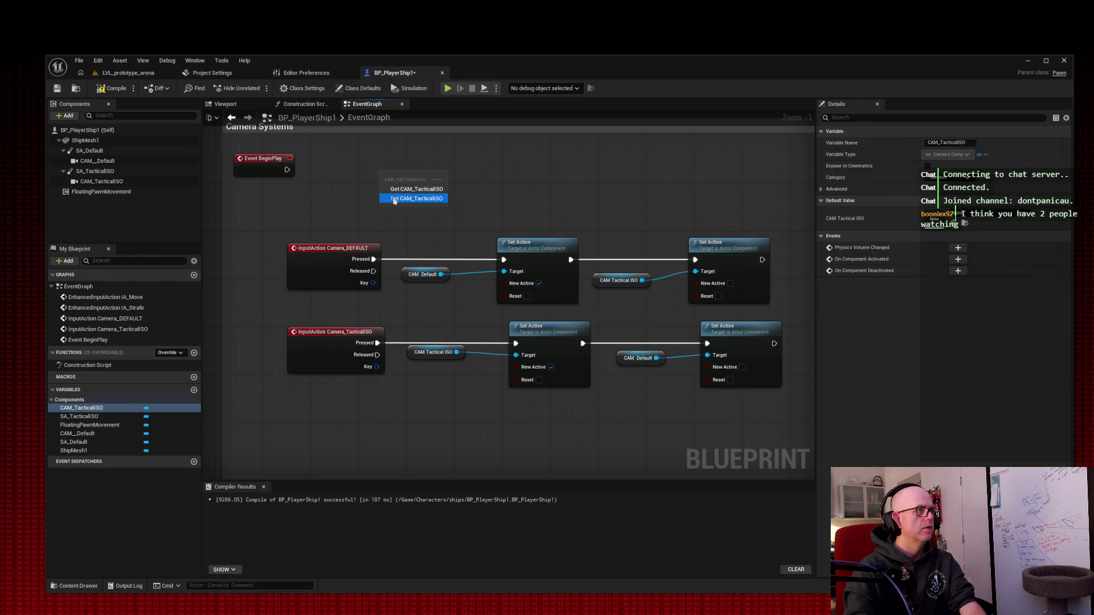
{"action": "left_click", "coordinate": [402, 198]}
{"action": "left_click_drag", "start_coordinate": [287, 169], "coordinate": [385, 176]}
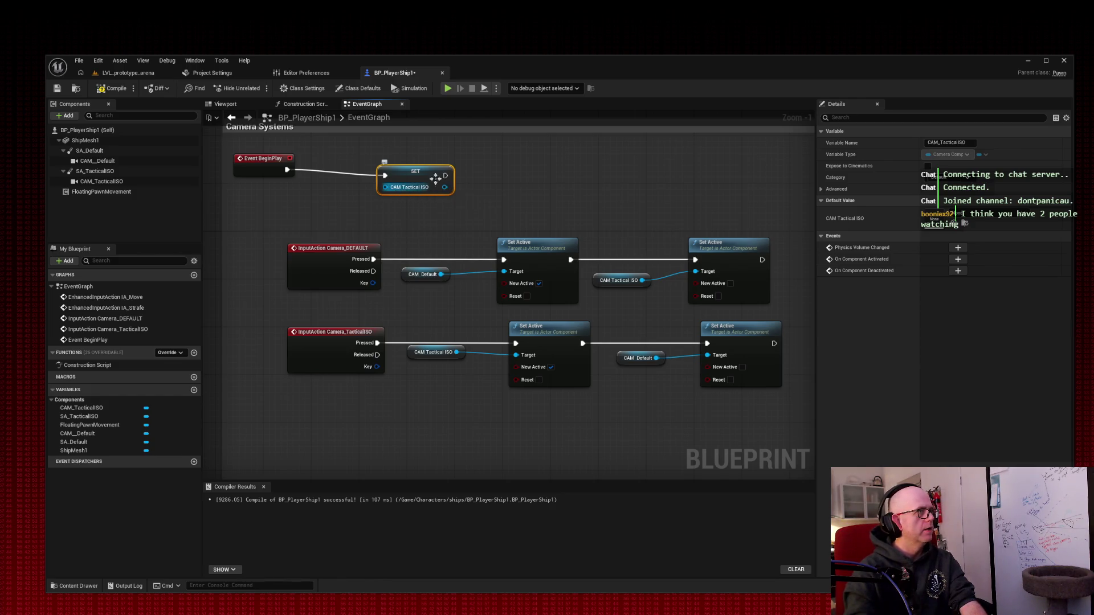
{"action": "mouse_move", "coordinate": [444, 175]}
{"action": "left_mouse_down"}
{"action": "mouse_move", "coordinate": [453, 317]}
{"action": "mouse_move", "coordinate": [514, 344]}
{"action": "left_mouse_up"}
{"action": "mouse_move", "coordinate": [445, 176]}
{"action": "left_mouse_down"}
{"action": "mouse_move", "coordinate": [472, 199]}
{"action": "mouse_move", "coordinate": [503, 260]}
{"action": "left_mouse_up"}
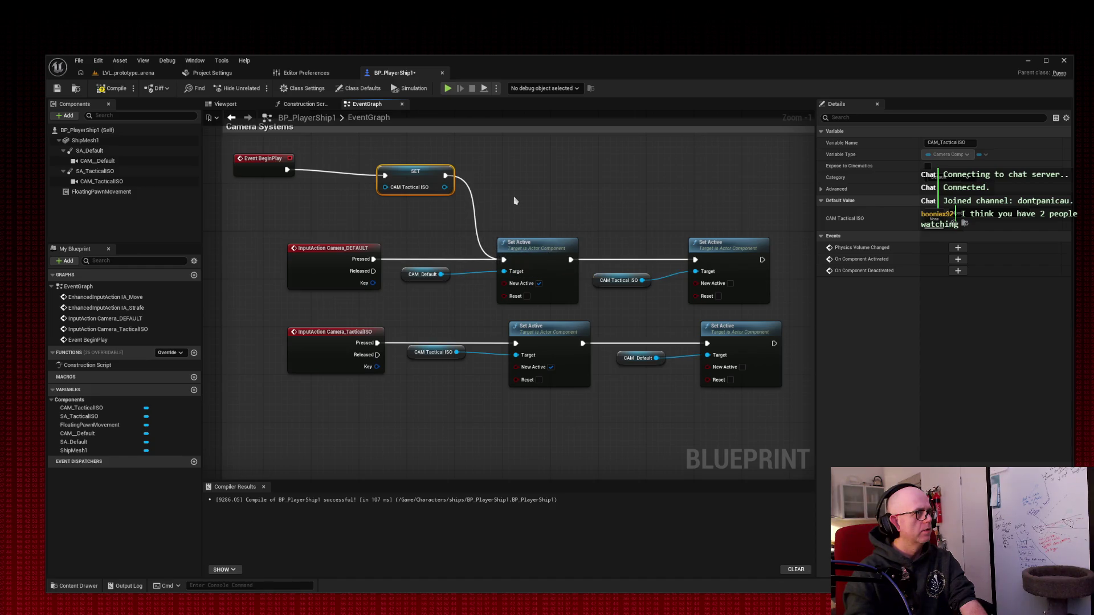
{"action": "mouse_move", "coordinate": [445, 176]}
{"action": "left_mouse_down"}
{"action": "mouse_move", "coordinate": [450, 213]}
{"action": "mouse_move", "coordinate": [516, 343]}
{"action": "left_mouse_up"}
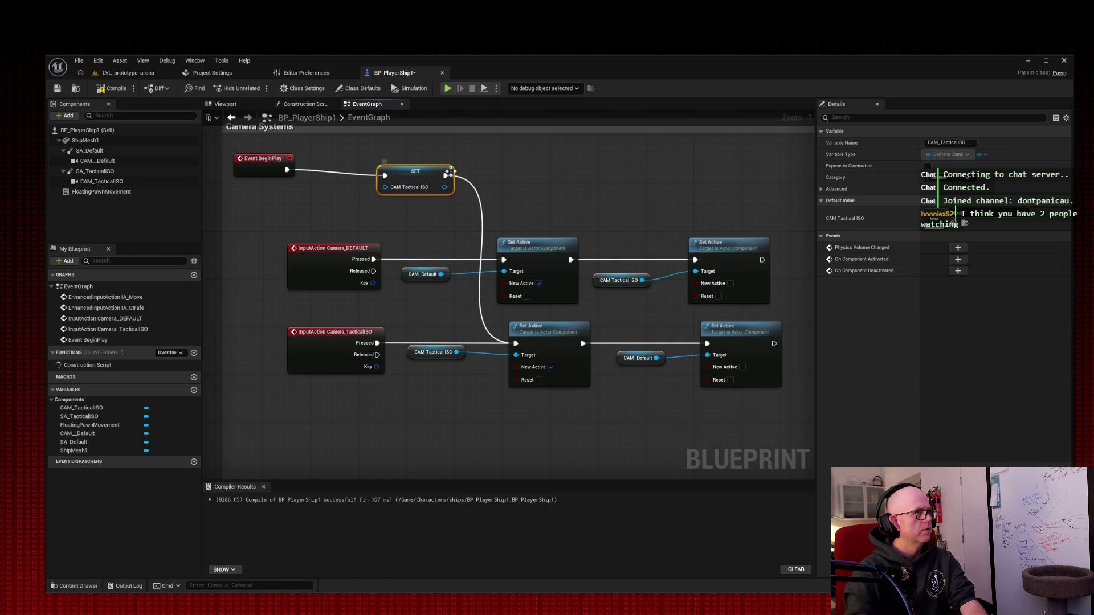
Step: Move the DEFAULT row below the TacticalISO row, both aligned under the SET node
{"action": "left_click", "coordinate": [288, 229]}
{"action": "left_click_drag", "start_coordinate": [288, 229], "coordinate": [774, 308]}
{"action": "mouse_move", "coordinate": [316, 269]}
{"action": "left_mouse_down"}
{"action": "mouse_move", "coordinate": [334, 455]}
{"action": "mouse_move", "coordinate": [328, 431]}
{"action": "left_mouse_up"}
{"action": "mouse_move", "coordinate": [258, 275]}
{"action": "left_mouse_down"}
{"action": "mouse_move", "coordinate": [587, 465]}
{"action": "mouse_move", "coordinate": [711, 453]}
{"action": "left_mouse_up"}
{"action": "left_click_drag", "start_coordinate": [321, 353], "coordinate": [308, 257]}
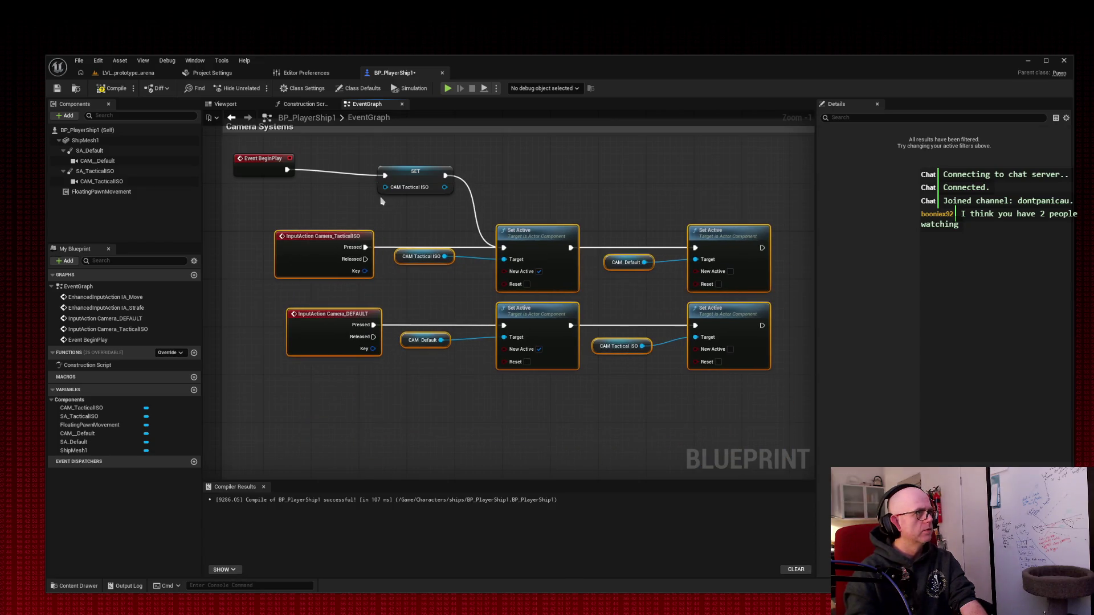
{"action": "left_click_drag", "start_coordinate": [415, 171], "coordinate": [431, 183]}
Step: Reposition Event BeginPlay and the InputAction nodes into a tidy aligned layout
{"action": "left_click", "coordinate": [268, 182]}
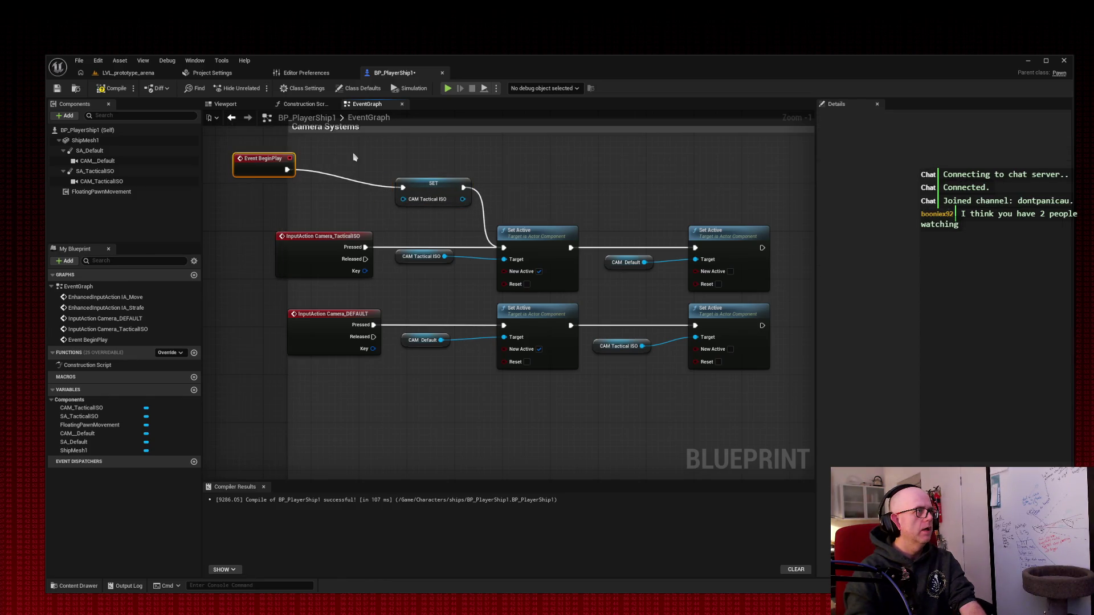
{"action": "mouse_move", "coordinate": [249, 167]}
{"action": "left_mouse_down"}
{"action": "mouse_move", "coordinate": [288, 180]}
{"action": "mouse_move", "coordinate": [252, 150]}
{"action": "mouse_move", "coordinate": [425, 378]}
{"action": "left_mouse_up"}
{"action": "mouse_move", "coordinate": [250, 240]}
{"action": "left_mouse_down"}
{"action": "mouse_move", "coordinate": [513, 364]}
{"action": "mouse_move", "coordinate": [735, 409]}
{"action": "mouse_move", "coordinate": [434, 268]}
{"action": "mouse_move", "coordinate": [278, 226]}
{"action": "mouse_move", "coordinate": [356, 382]}
{"action": "left_mouse_up"}
{"action": "mouse_move", "coordinate": [311, 260]}
{"action": "left_mouse_down"}
{"action": "mouse_move", "coordinate": [301, 249]}
{"action": "mouse_move", "coordinate": [299, 262]}
{"action": "left_mouse_up"}
{"action": "left_click", "coordinate": [278, 295]}
{"action": "mouse_move", "coordinate": [288, 332]}
{"action": "left_mouse_down"}
{"action": "mouse_move", "coordinate": [296, 353]}
{"action": "mouse_move", "coordinate": [294, 326]}
{"action": "left_mouse_up"}
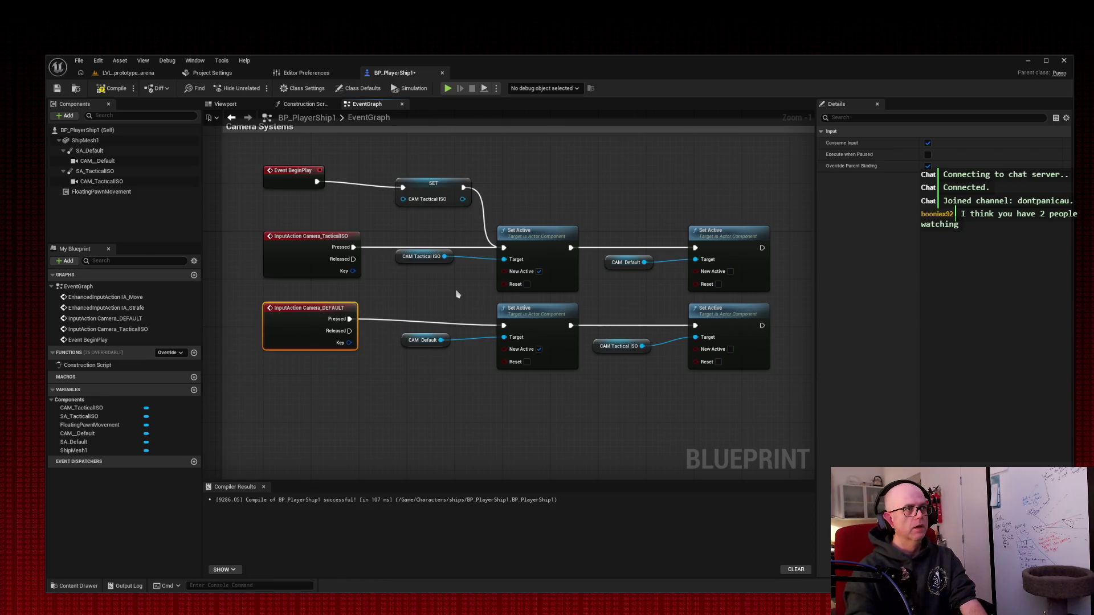
{"action": "left_click_drag", "start_coordinate": [294, 337], "coordinate": [295, 343]}
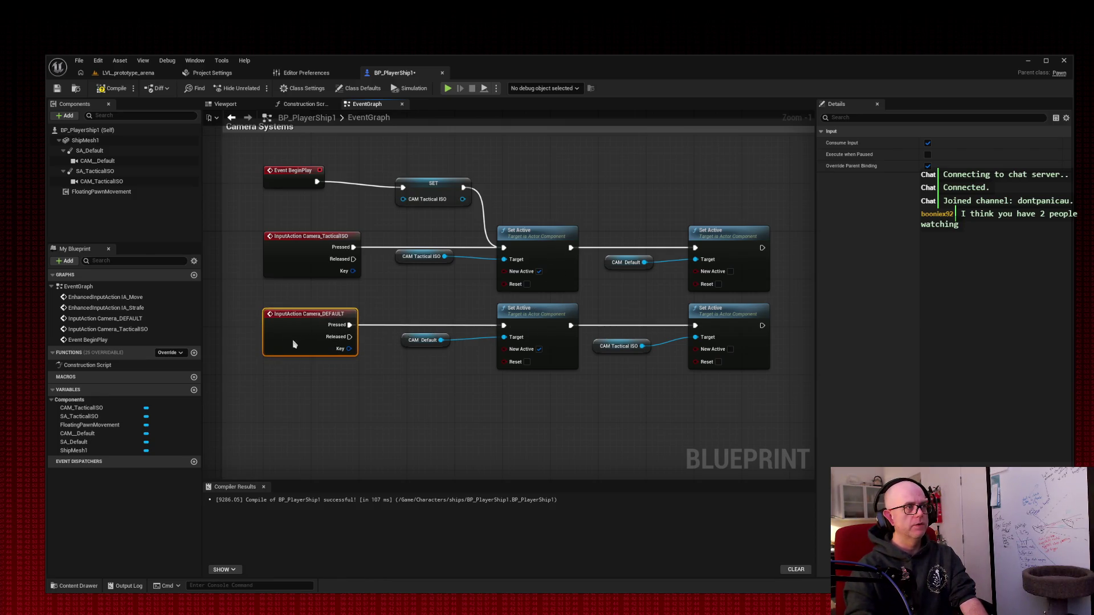
Step: Compile BP_PlayerShip1 and capture a screenshot of the camera graph
{"action": "left_click", "coordinate": [116, 91]}
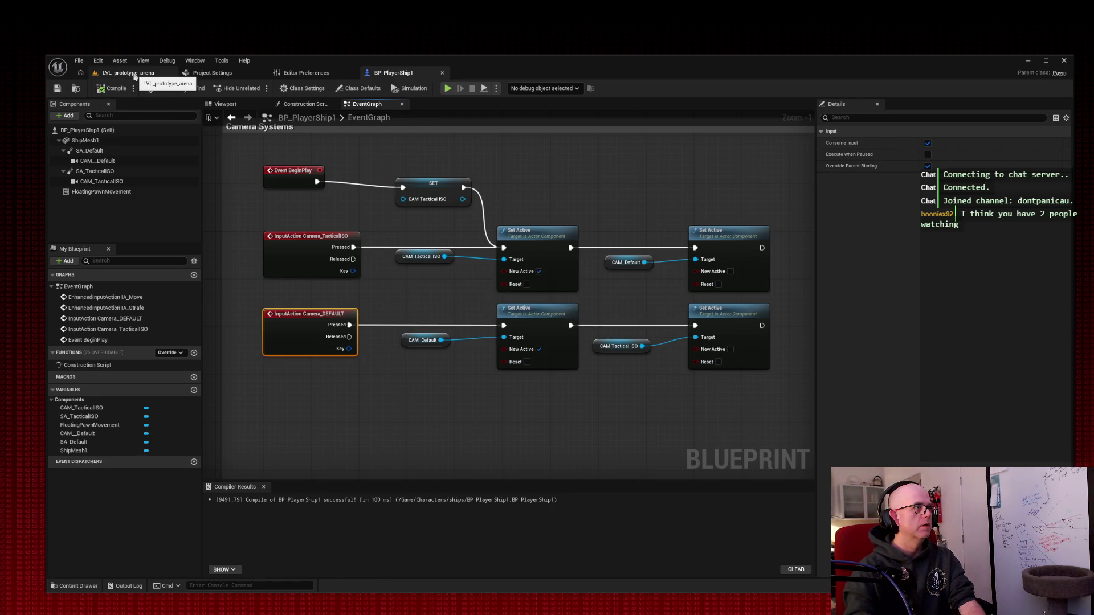
{"action": "key", "text": "super+shift+s"}
{"action": "left_click_drag", "start_coordinate": [33, 67], "coordinate": [387, 184]}
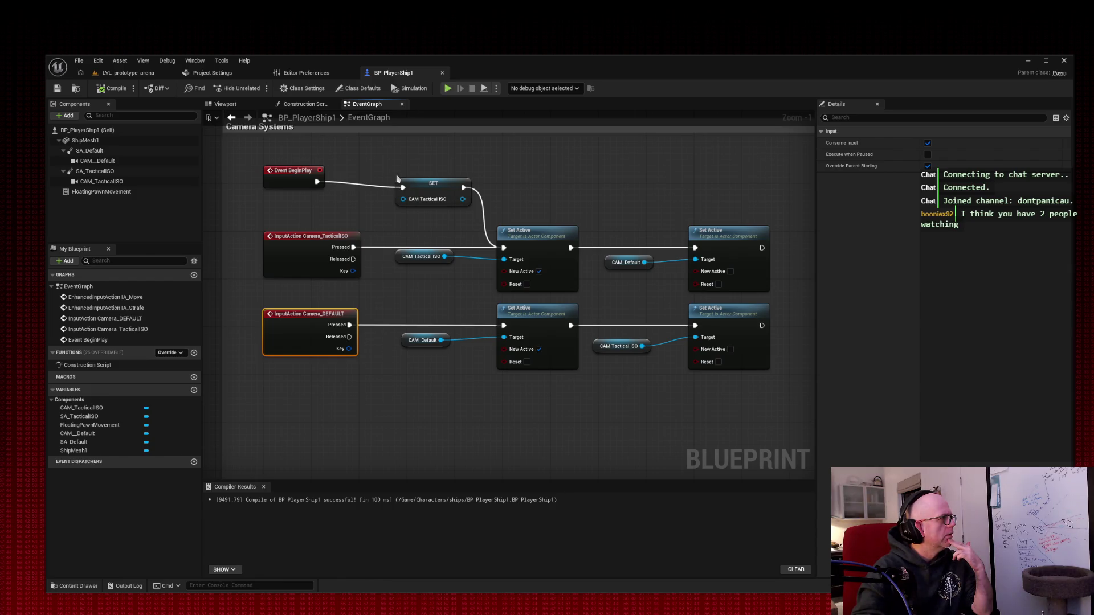
{"action": "left_click_drag", "start_coordinate": [391, 160], "coordinate": [459, 215]}
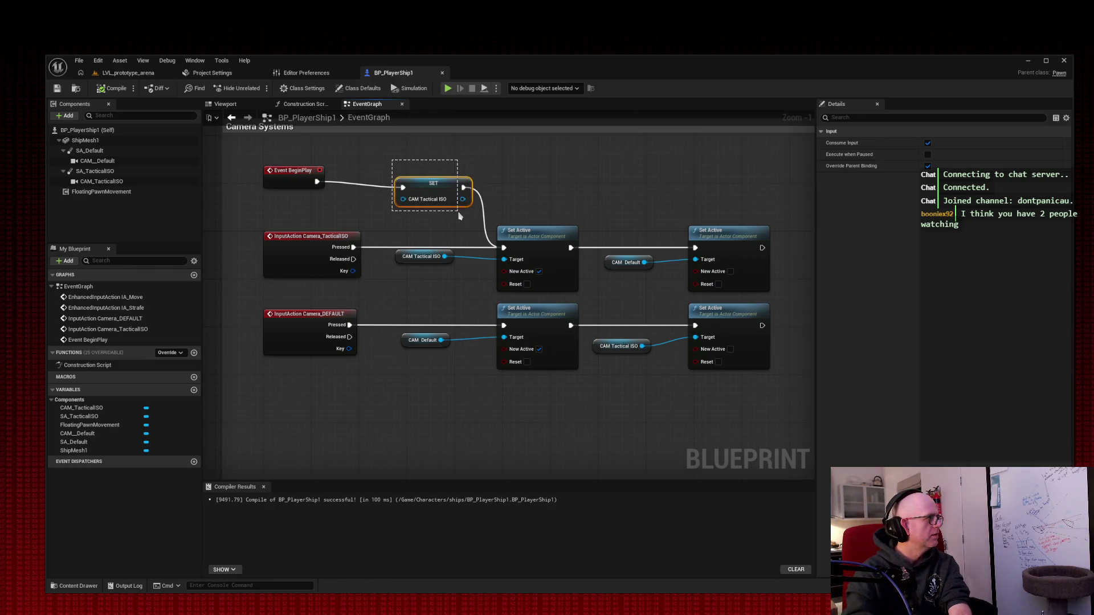
Step: Delete the SET node, wire BeginPlay straight into the Tactical ISO Set Active, and recompile
{"action": "left_click", "coordinate": [314, 161]}
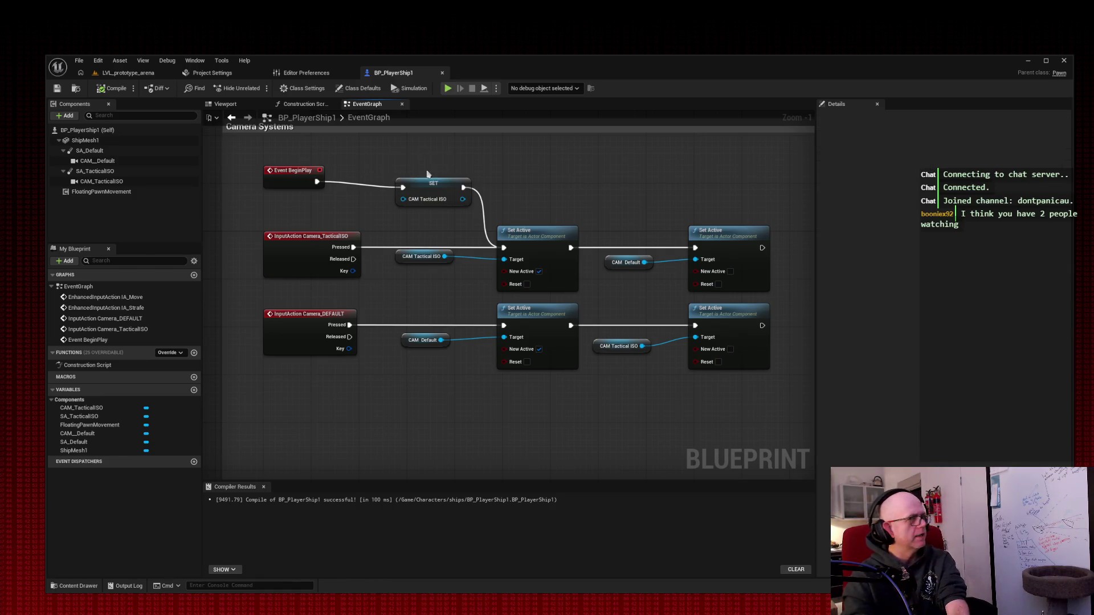
{"action": "left_click", "coordinate": [433, 188]}
{"action": "key", "text": "Delete"}
{"action": "mouse_move", "coordinate": [317, 181]}
{"action": "left_mouse_down"}
{"action": "mouse_move", "coordinate": [469, 203]}
{"action": "mouse_move", "coordinate": [504, 248]}
{"action": "left_mouse_up"}
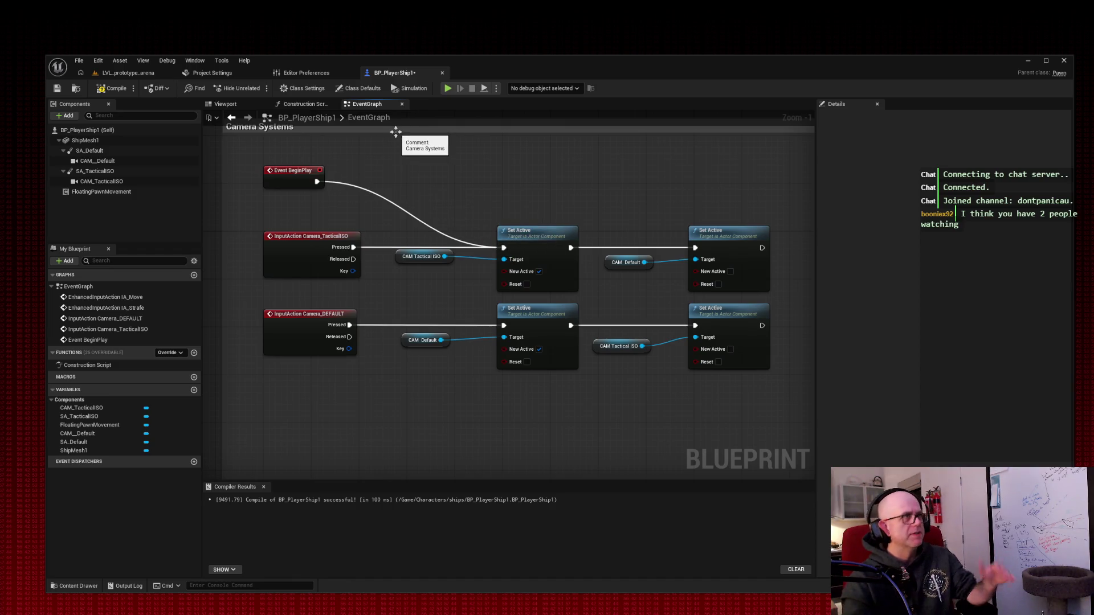
{"action": "left_click", "coordinate": [112, 88]}
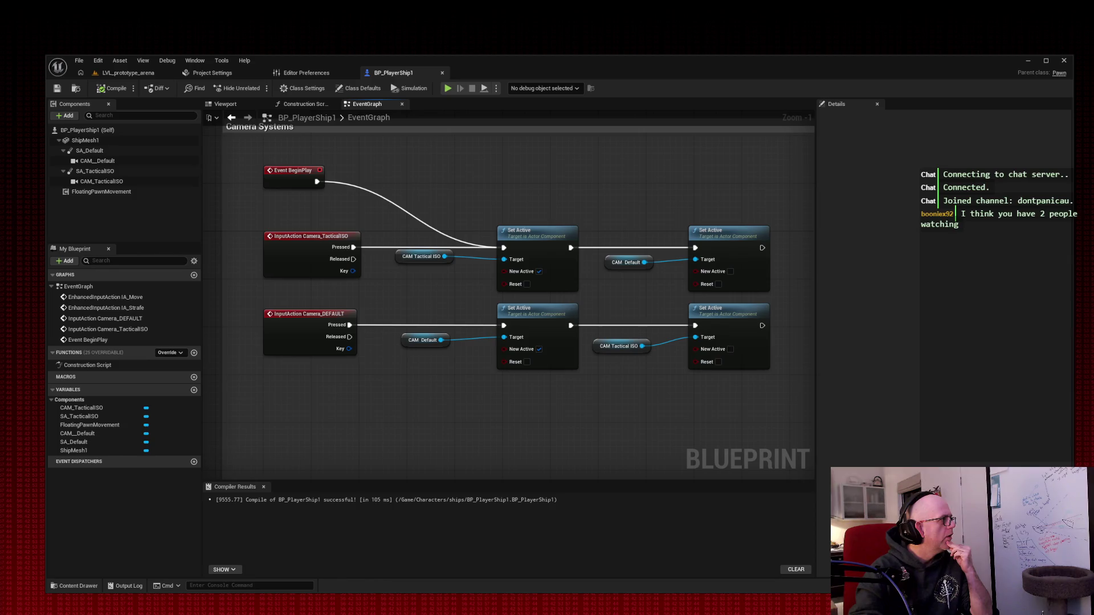
{"action": "left_click", "coordinate": [127, 73]}
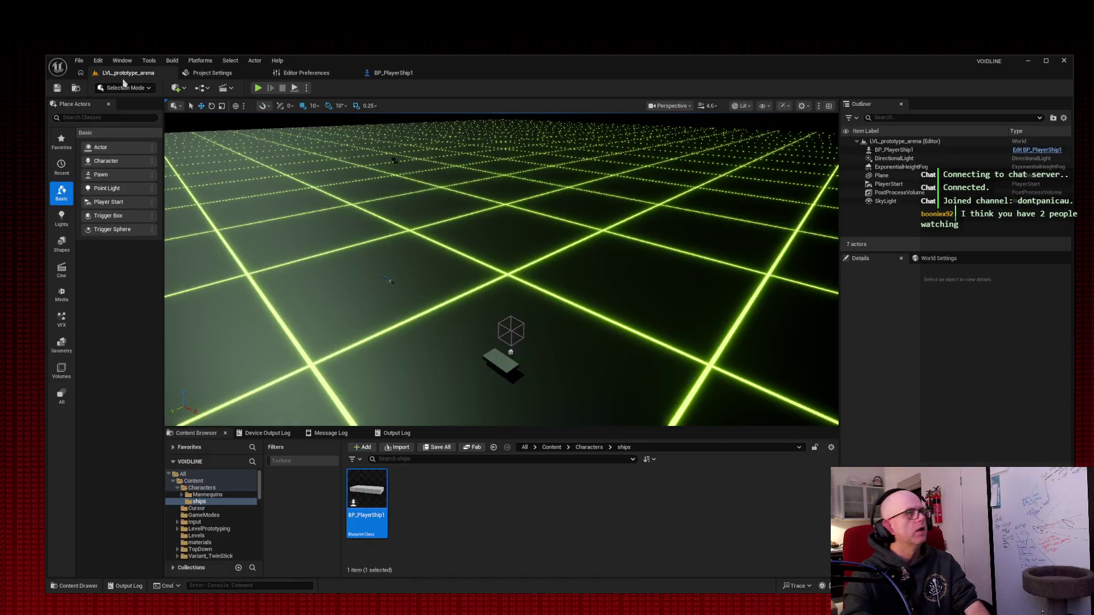
Step: Play-test LVL_prototype_arena from the ship's game camera, then stop
{"action": "left_click", "coordinate": [388, 278]}
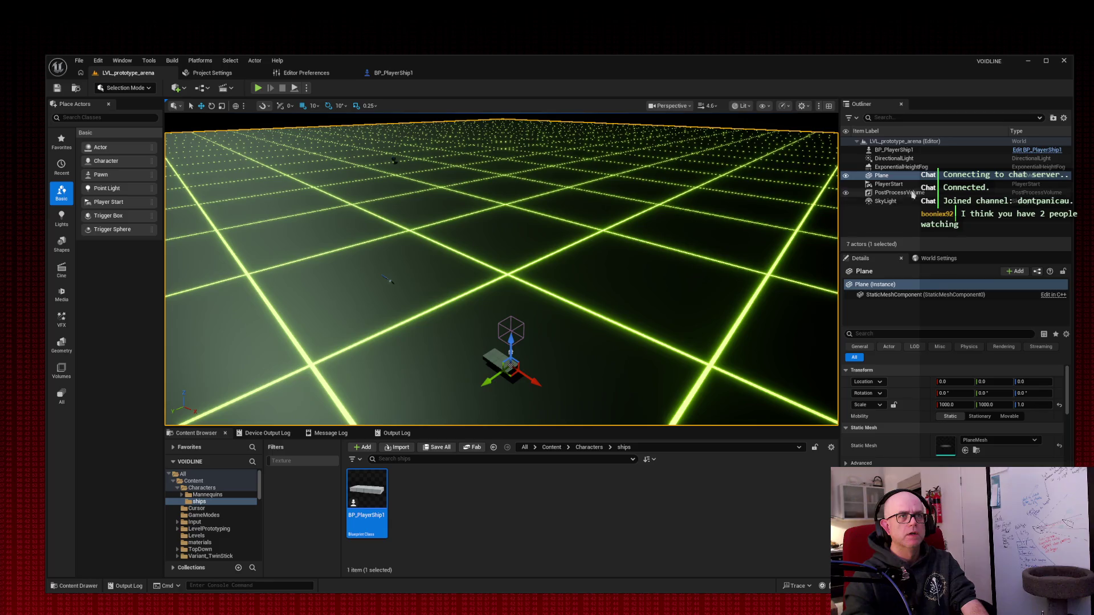
{"action": "left_click", "coordinate": [889, 177]}
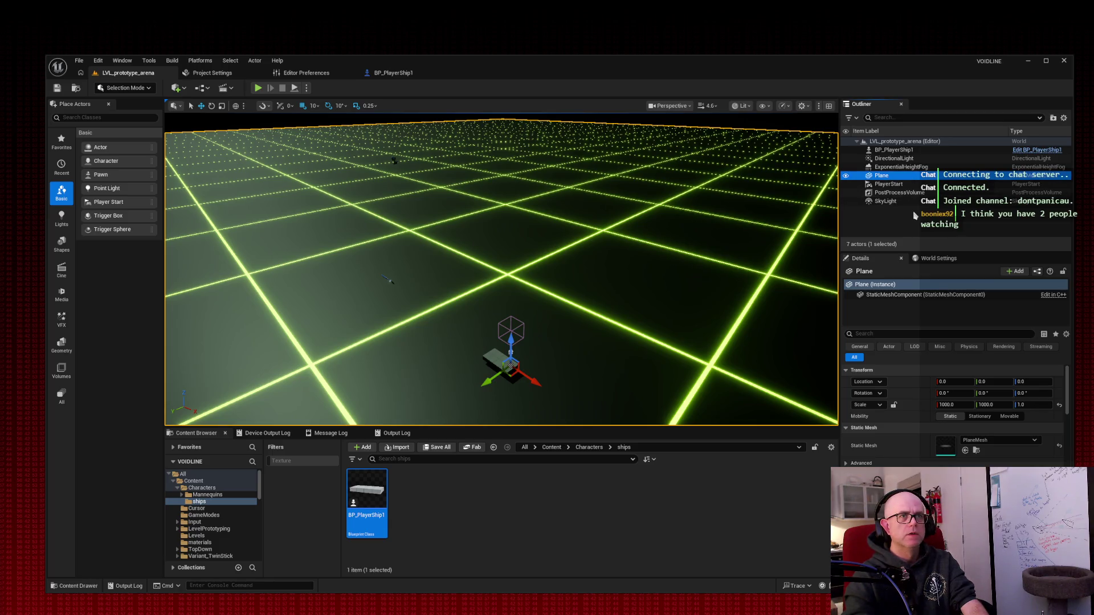
{"action": "mouse_move", "coordinate": [502, 274]}
{"action": "left_mouse_down"}
{"action": "mouse_move", "coordinate": [479, 250]}
{"action": "mouse_move", "coordinate": [479, 285]}
{"action": "left_mouse_up"}
{"action": "left_click", "coordinate": [258, 88]}
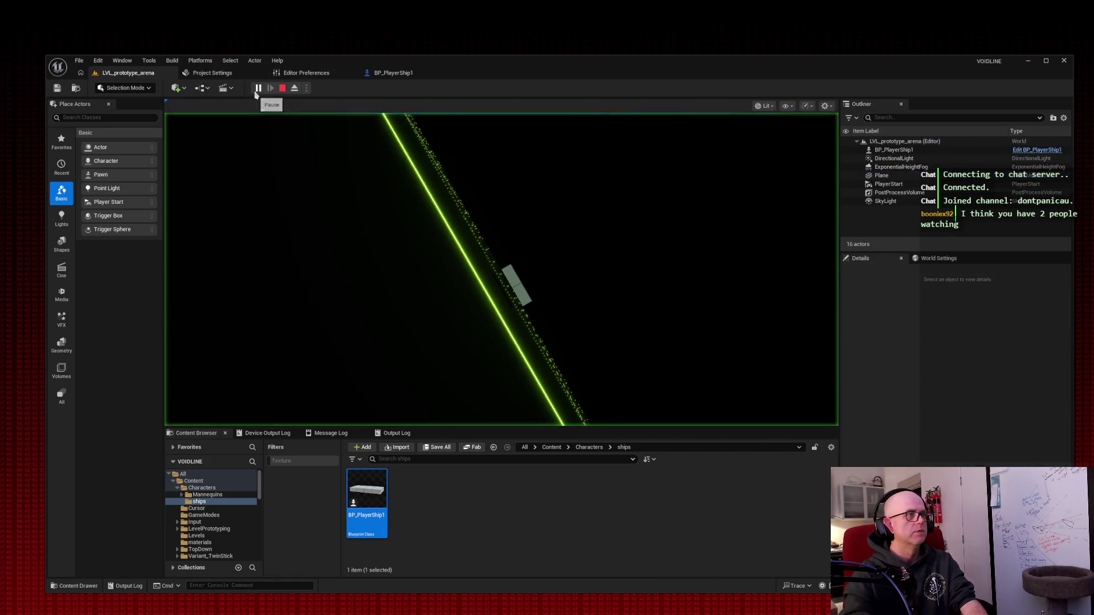
{"action": "left_click", "coordinate": [562, 232]}
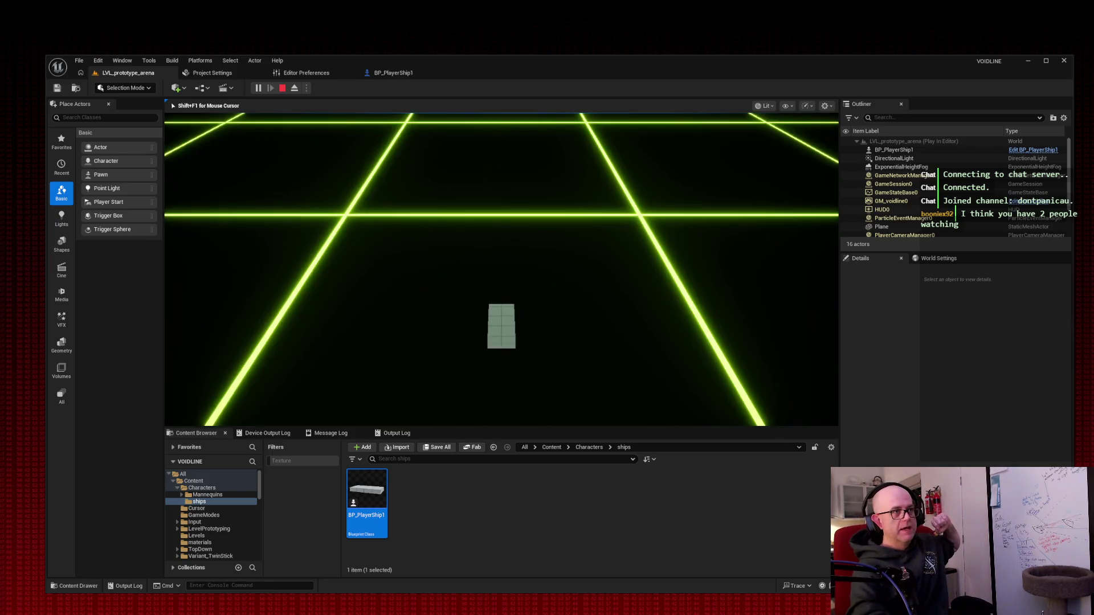
{"action": "key", "text": "Escape"}
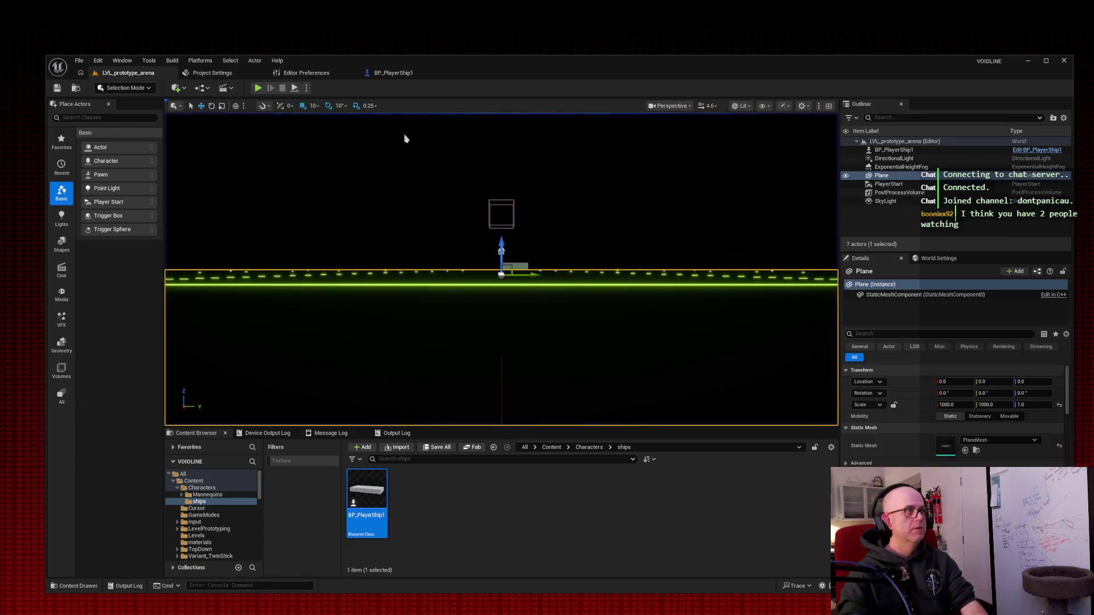
Step: Run a second play test of the level and stop it again
{"action": "left_click_drag", "start_coordinate": [492, 170], "coordinate": [505, 171]}
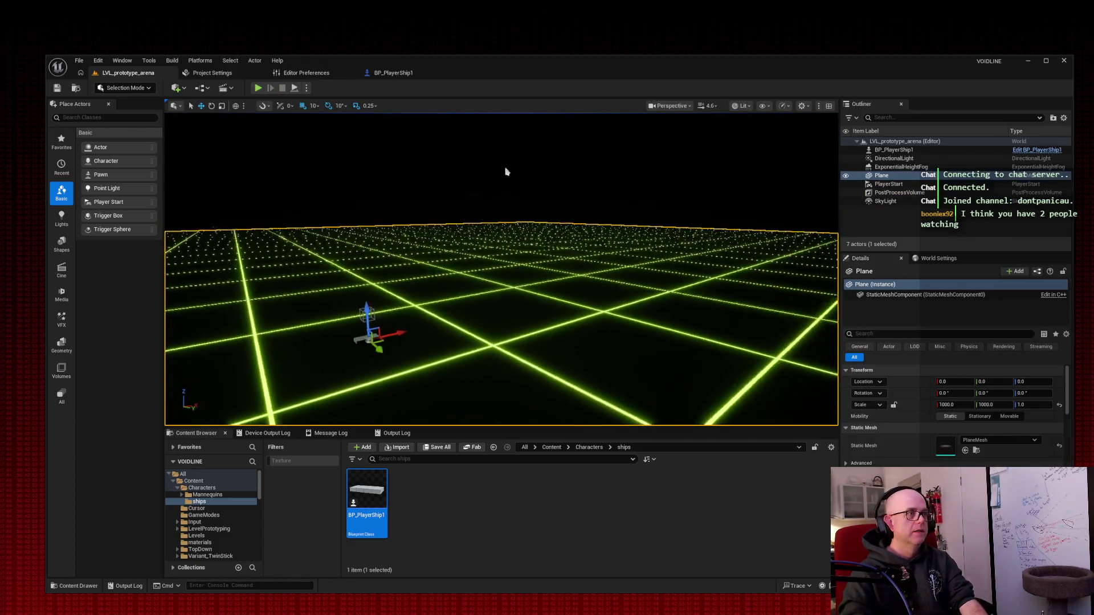
{"action": "left_click", "coordinate": [258, 88]}
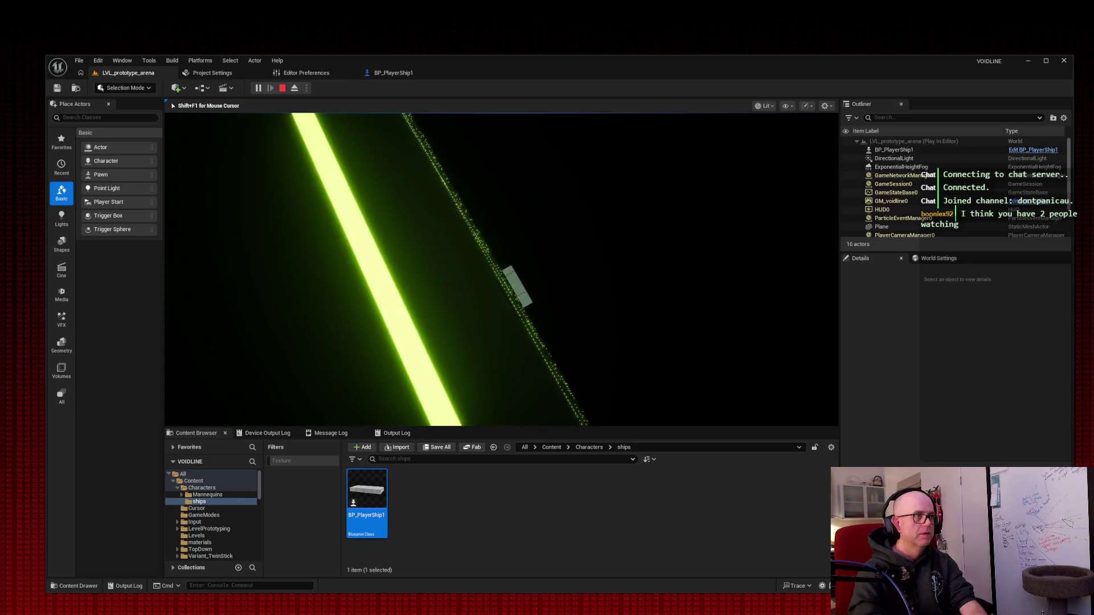
{"action": "key", "text": "Escape"}
{"action": "scroll", "coordinate": [502, 267], "scroll_direction": "up", "scroll_amount": 5}
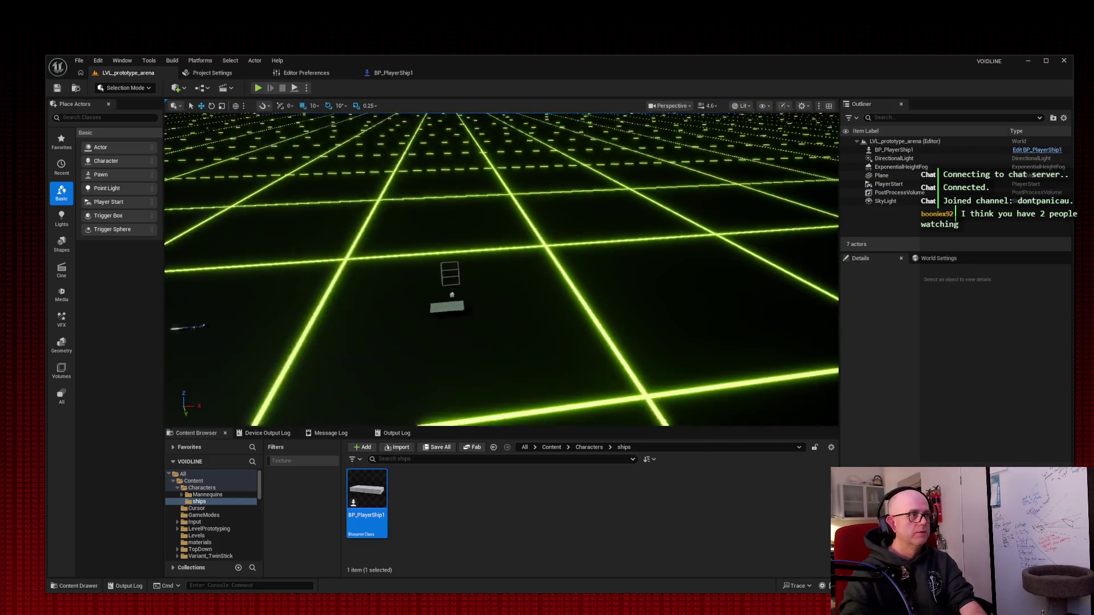
Step: Look down on the ship and select the DirectionalLight to show its 2.0 lux settings
{"action": "left_click_drag", "start_coordinate": [502, 268], "coordinate": [387, 288]}
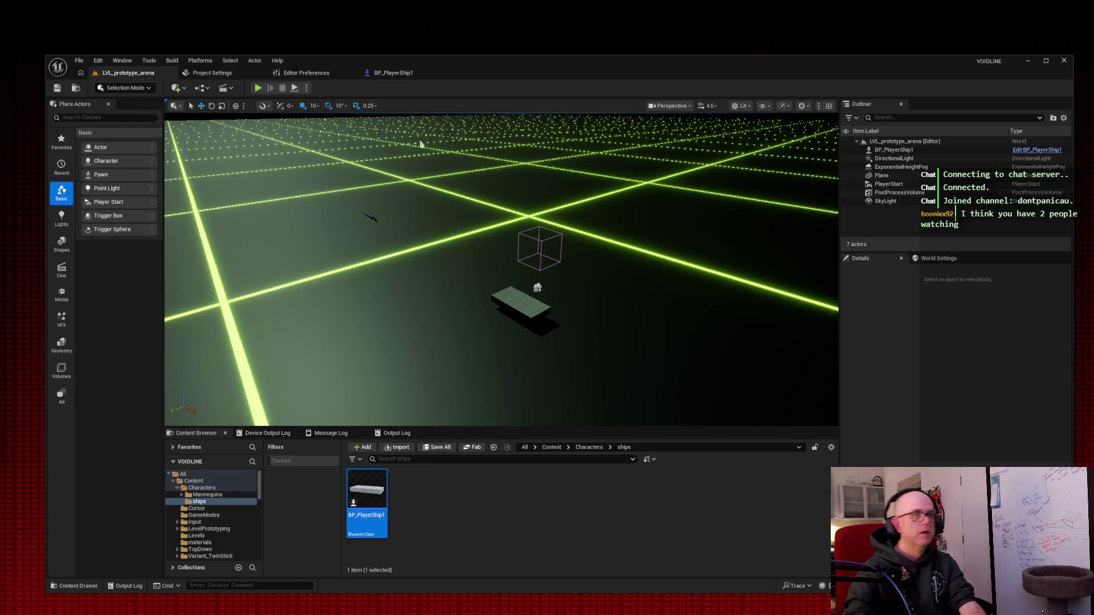
{"action": "left_click", "coordinate": [895, 159]}
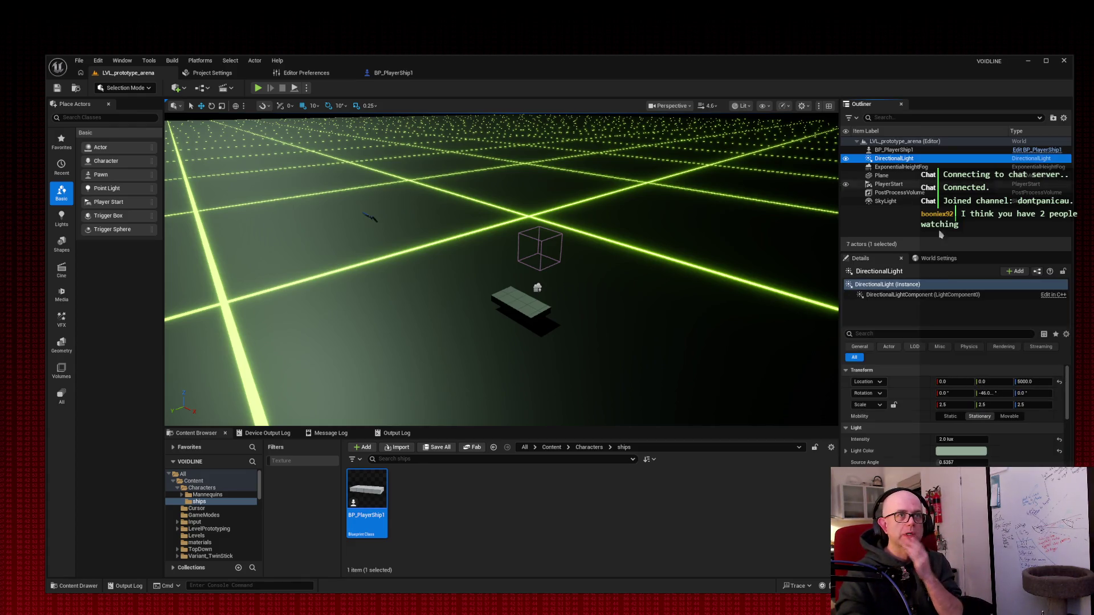
Step: Raise the DirectionalLight intensity from 2.0 lux to about 12.07 lux
{"action": "left_click", "coordinate": [951, 439]}
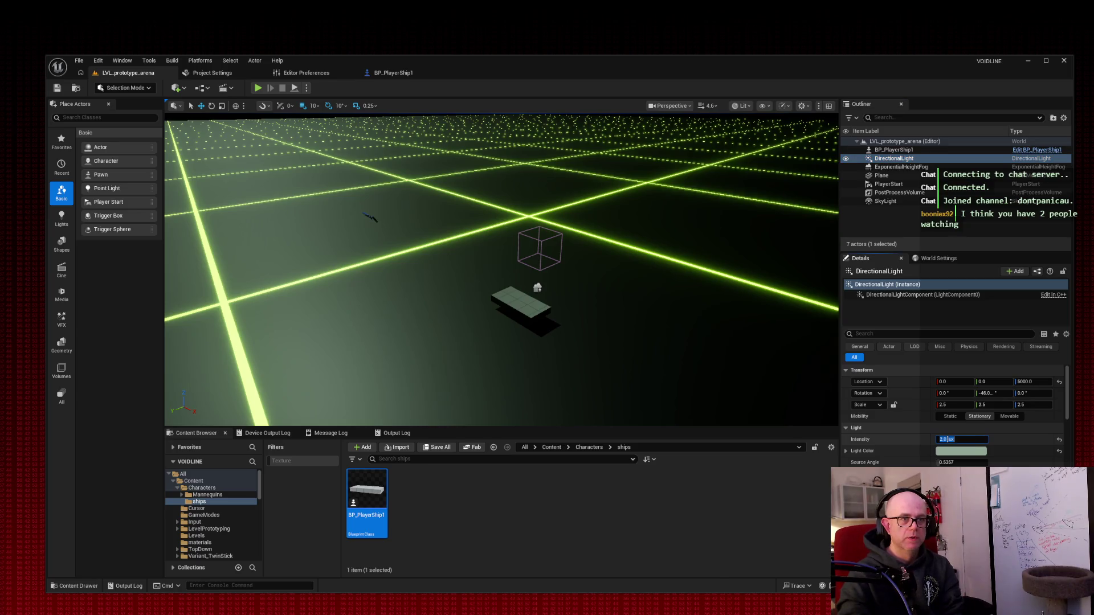
{"action": "left_click", "coordinate": [913, 448]}
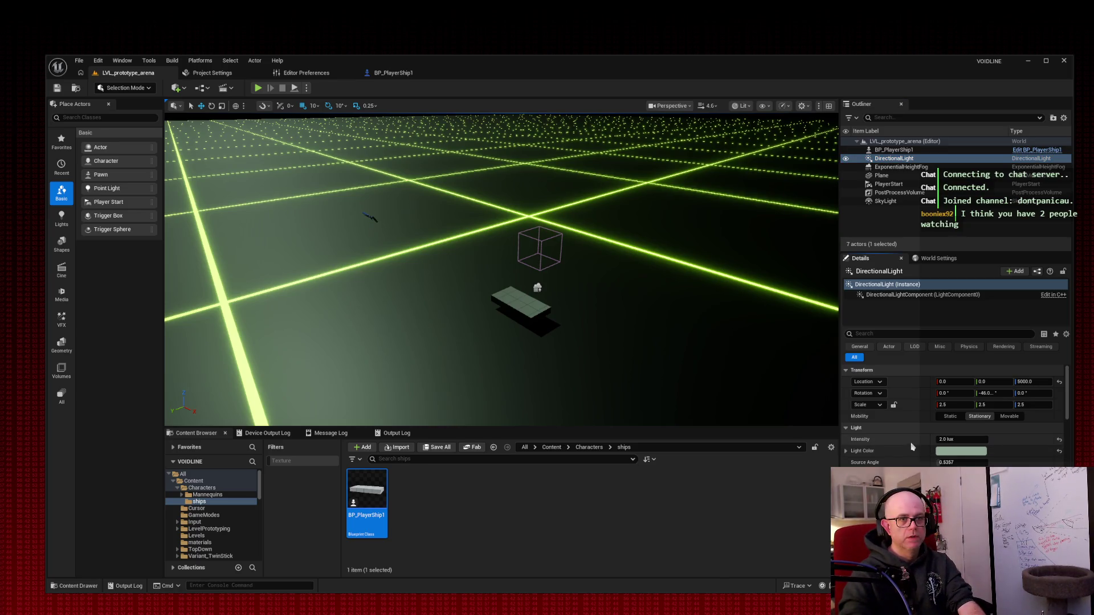
{"action": "mouse_move", "coordinate": [963, 439]}
{"action": "left_mouse_down"}
{"action": "mouse_move", "coordinate": [1020, 439]}
{"action": "mouse_move", "coordinate": [980, 439]}
{"action": "left_mouse_up"}
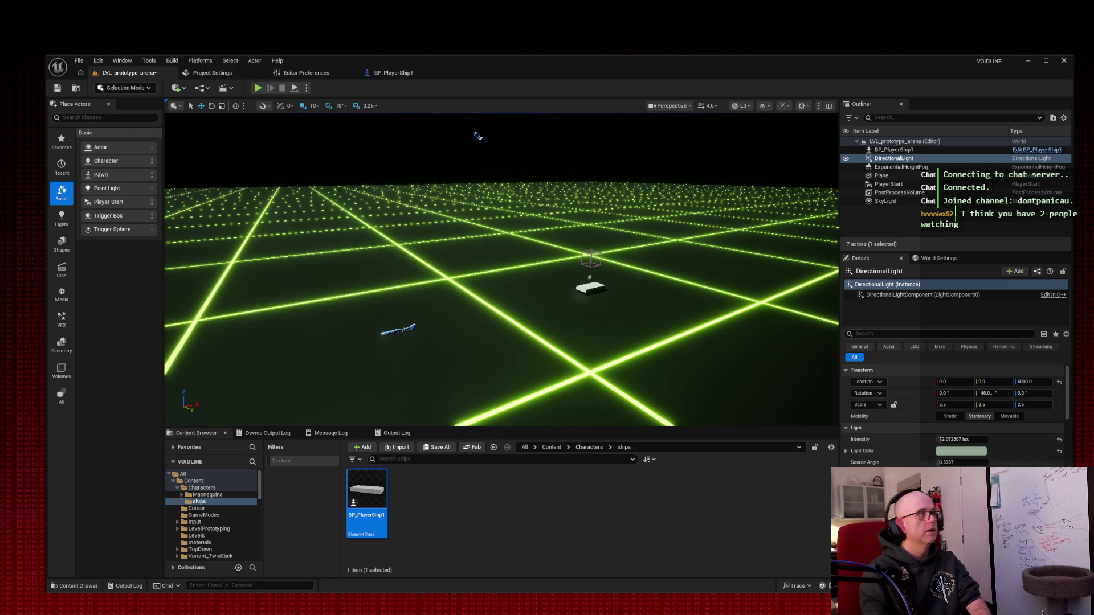
Step: Shrink the Camera Systems comment box in BP_PlayerShip1's EventGraph to fit its nodes, then return to the Viewport
{"action": "left_click", "coordinate": [392, 71]}
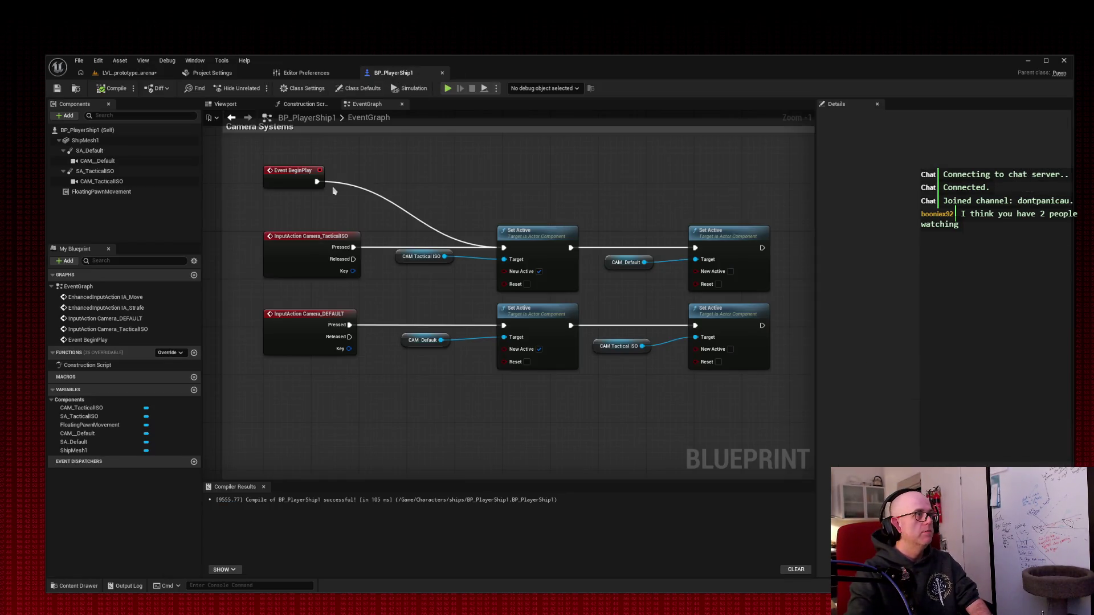
{"action": "scroll", "coordinate": [431, 193], "scroll_direction": "down", "scroll_amount": 6}
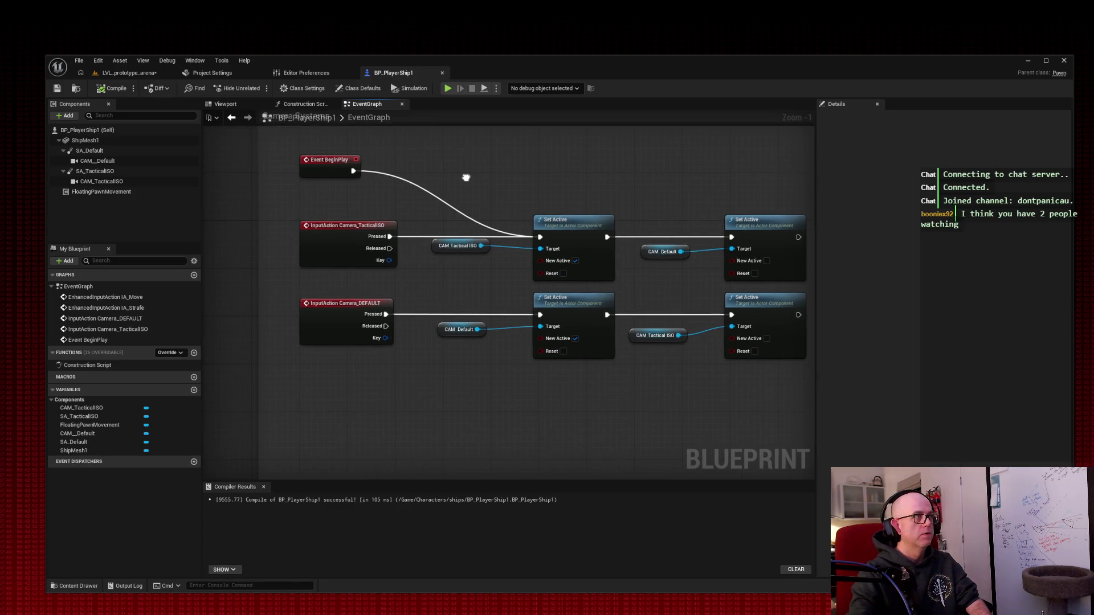
{"action": "scroll", "coordinate": [452, 181], "scroll_direction": "up", "scroll_amount": 2}
{"action": "mouse_move", "coordinate": [454, 184]}
{"action": "left_mouse_down"}
{"action": "mouse_move", "coordinate": [620, 206]}
{"action": "mouse_move", "coordinate": [393, 185]}
{"action": "left_mouse_up"}
{"action": "mouse_move", "coordinate": [710, 378]}
{"action": "left_mouse_down"}
{"action": "mouse_move", "coordinate": [679, 349]}
{"action": "mouse_move", "coordinate": [559, 292]}
{"action": "mouse_move", "coordinate": [557, 281]}
{"action": "left_mouse_up"}
{"action": "mouse_move", "coordinate": [347, 322]}
{"action": "left_mouse_down"}
{"action": "mouse_move", "coordinate": [665, 320]}
{"action": "mouse_move", "coordinate": [620, 327]}
{"action": "mouse_move", "coordinate": [555, 314]}
{"action": "mouse_move", "coordinate": [566, 313]}
{"action": "left_mouse_up"}
{"action": "left_click", "coordinate": [226, 104]}
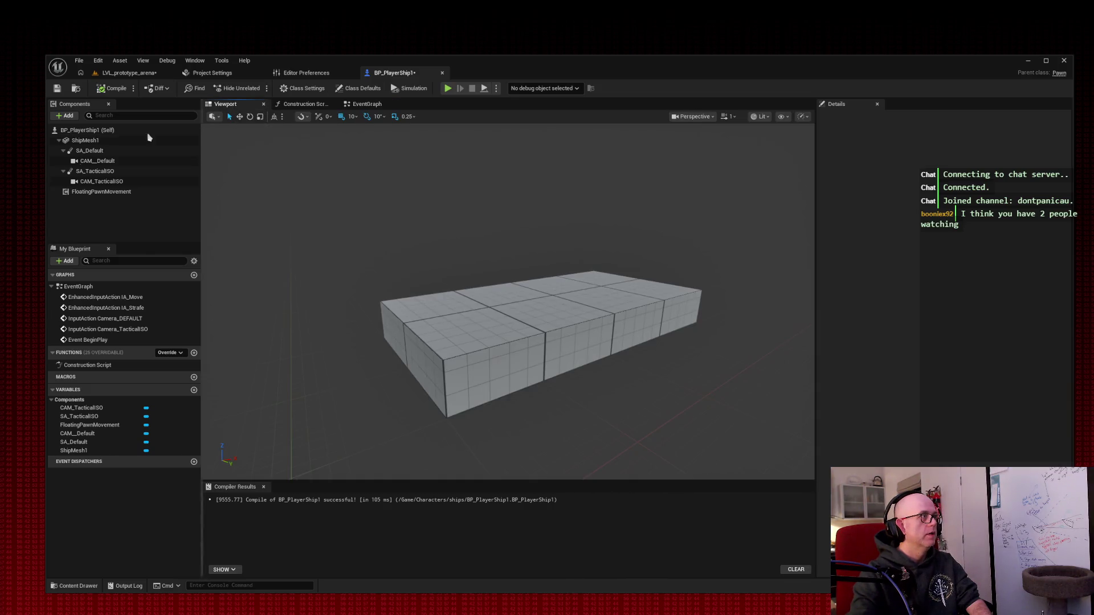
Step: Select CAM_TacticalISO, detach BP_PlayerShip1 into its own window, and return to LVL_prototype_arena
{"action": "left_click", "coordinate": [94, 182]}
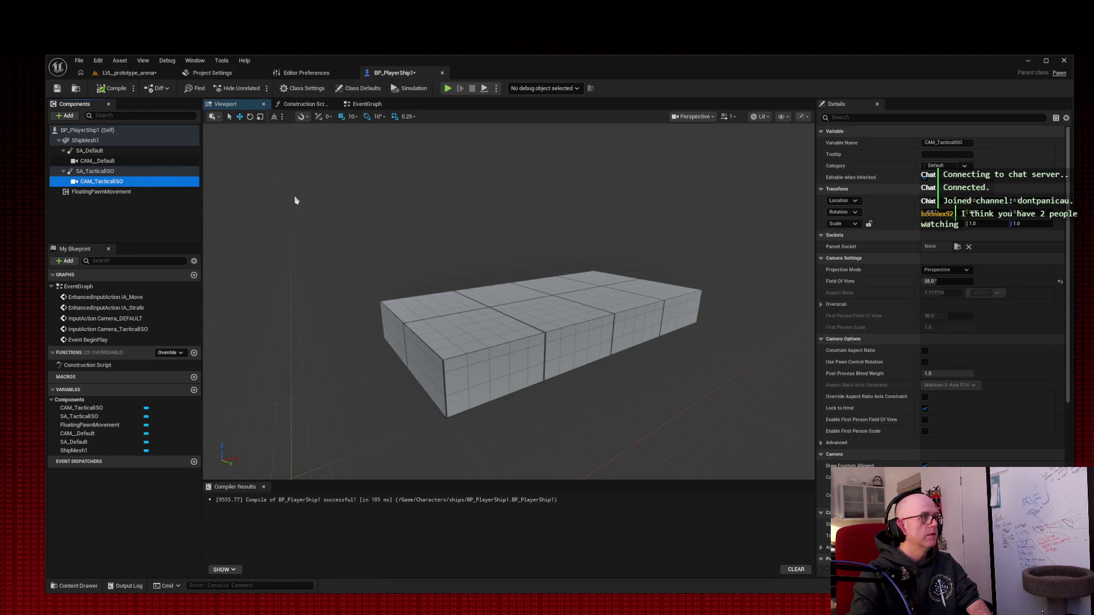
{"action": "mouse_move", "coordinate": [409, 203]}
{"action": "left_mouse_down"}
{"action": "mouse_move", "coordinate": [409, 273]}
{"action": "mouse_move", "coordinate": [330, 268]}
{"action": "mouse_move", "coordinate": [402, 185]}
{"action": "left_mouse_up"}
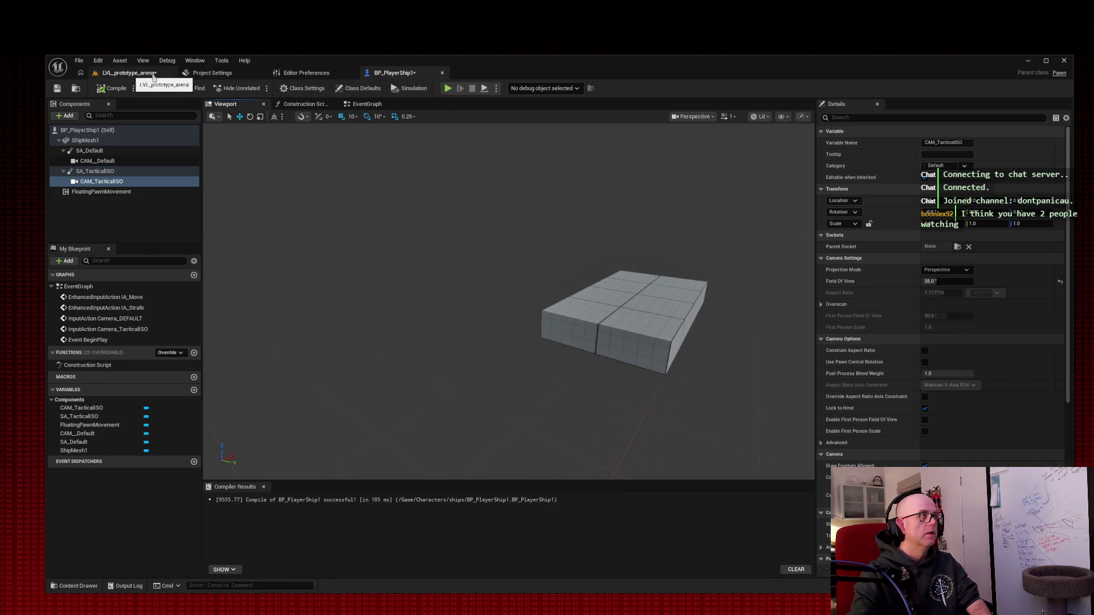
{"action": "left_click_drag", "start_coordinate": [393, 77], "coordinate": [1083, 74]}
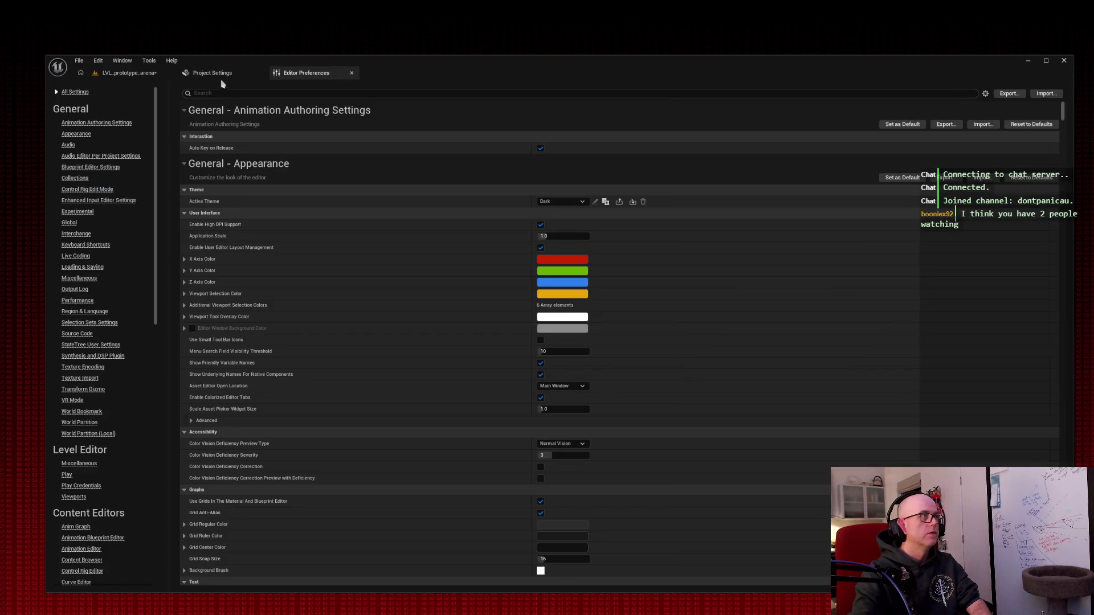
{"action": "left_click", "coordinate": [125, 73]}
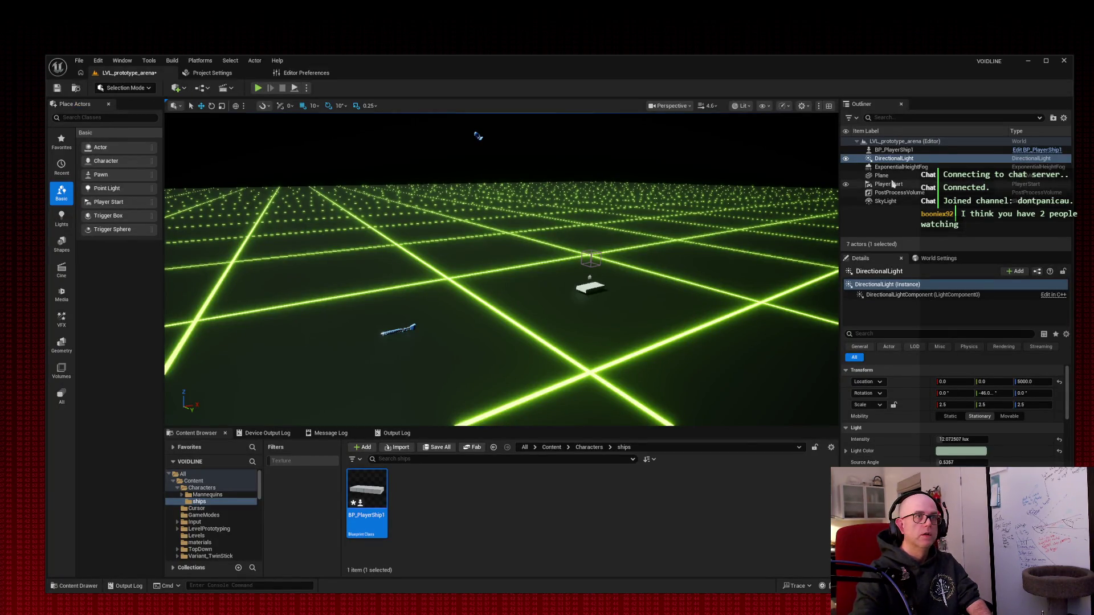
Step: Select BP_PlayerShip1 in the Outliner and shift the level editor window down and right
{"action": "left_click", "coordinate": [893, 150]}
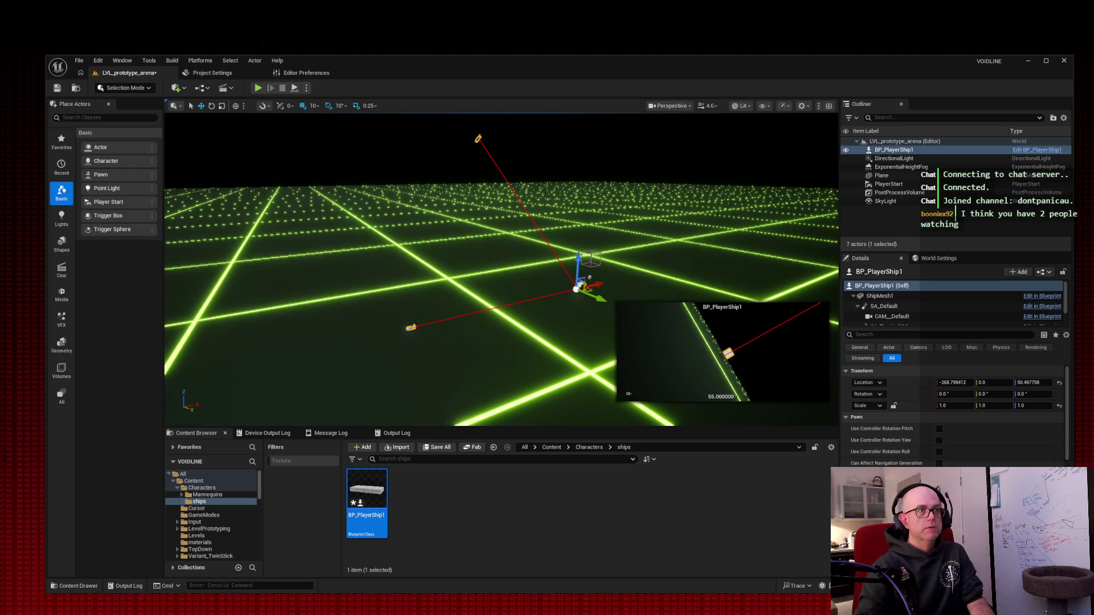
{"action": "mouse_move", "coordinate": [844, 68]}
{"action": "left_mouse_down"}
{"action": "mouse_move", "coordinate": [1071, 212]}
{"action": "mouse_move", "coordinate": [1091, 240]}
{"action": "mouse_move", "coordinate": [1045, 250]}
{"action": "mouse_move", "coordinate": [1071, 265]}
{"action": "mouse_move", "coordinate": [991, 252]}
{"action": "left_mouse_up"}
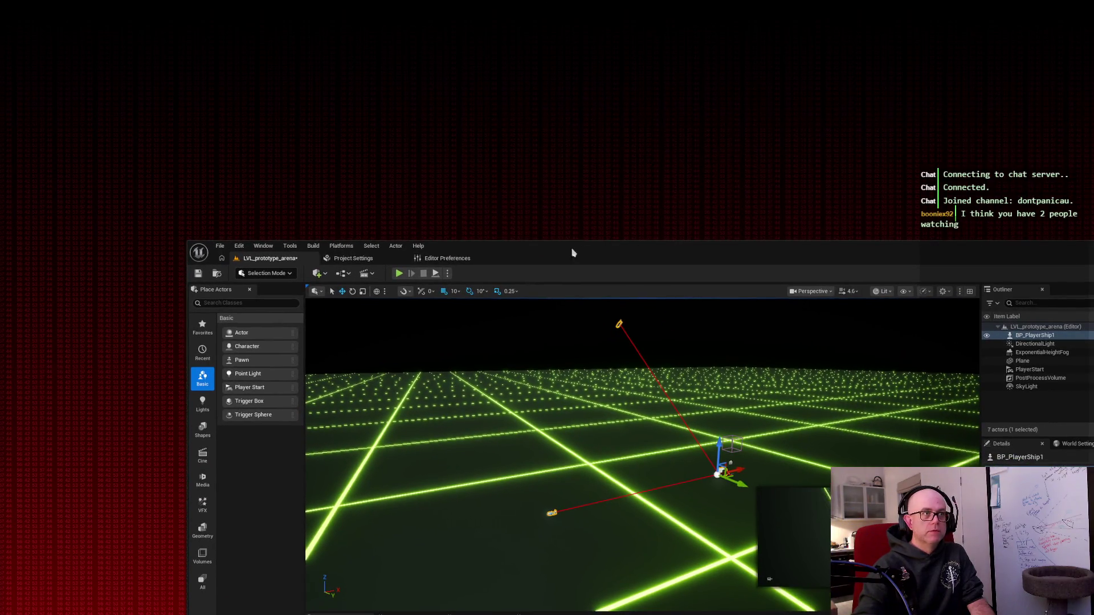
Step: Enlarge the detached BP_PlayerShip1 window across the upper right over the level editor, and screenshot the screen
{"action": "left_click_drag", "start_coordinate": [550, 250], "coordinate": [655, 273]}
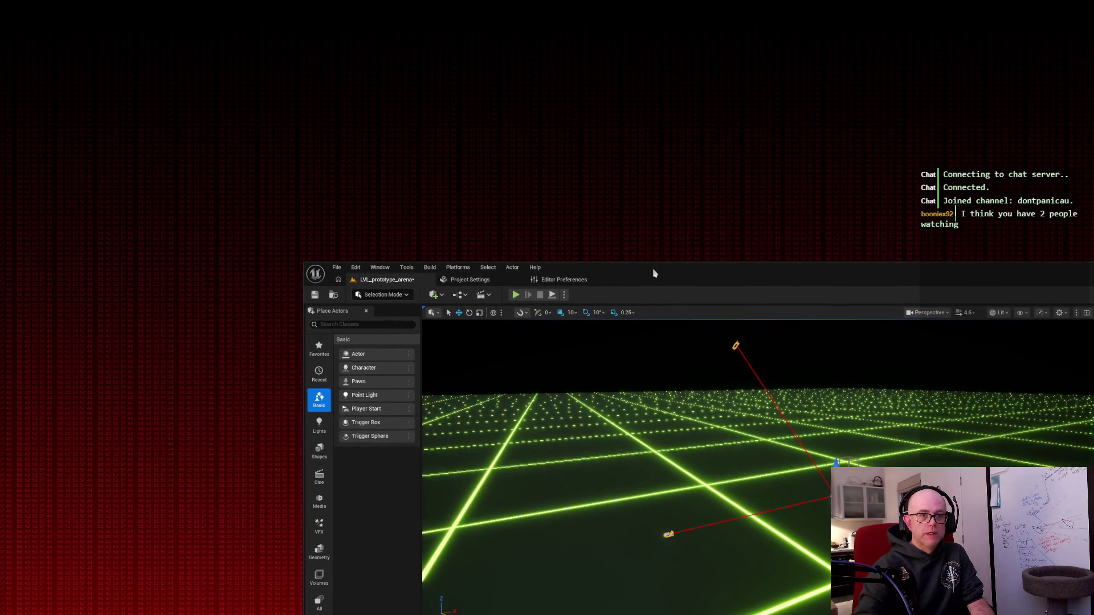
{"action": "left_click_drag", "start_coordinate": [1093, 147], "coordinate": [208, 40]}
{"action": "left_click_drag", "start_coordinate": [376, 224], "coordinate": [866, 521]}
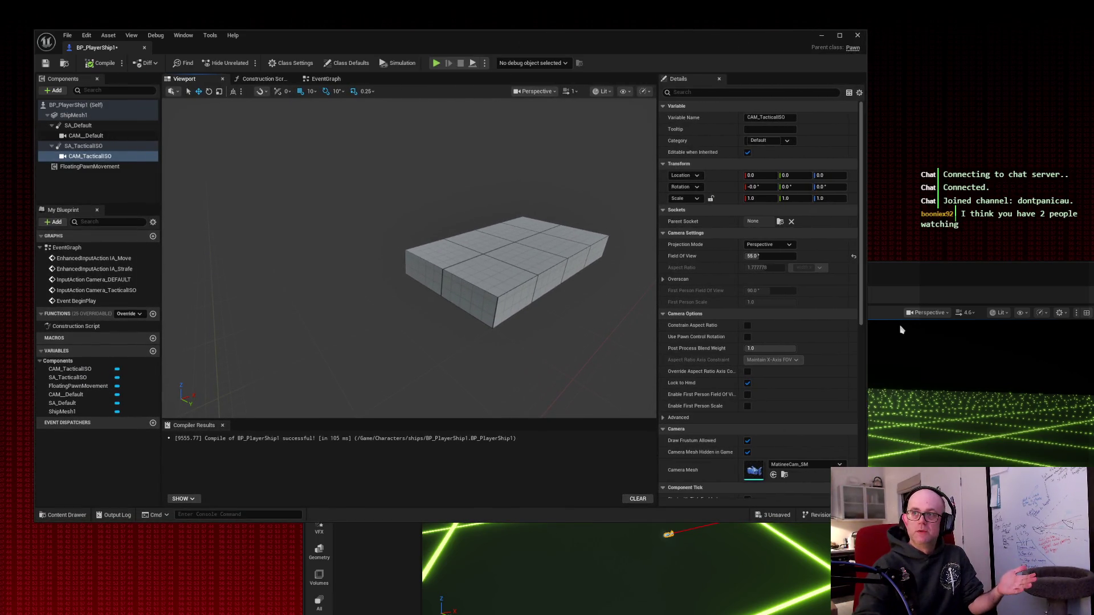
{"action": "mouse_move", "coordinate": [957, 269]}
{"action": "left_mouse_down"}
{"action": "mouse_move", "coordinate": [483, 268]}
{"action": "mouse_move", "coordinate": [366, 300]}
{"action": "mouse_move", "coordinate": [277, 267]}
{"action": "mouse_move", "coordinate": [153, 285]}
{"action": "mouse_move", "coordinate": [124, 274]}
{"action": "left_mouse_up"}
{"action": "mouse_move", "coordinate": [607, 48]}
{"action": "left_mouse_down"}
{"action": "mouse_move", "coordinate": [772, 24]}
{"action": "mouse_move", "coordinate": [786, 40]}
{"action": "left_mouse_up"}
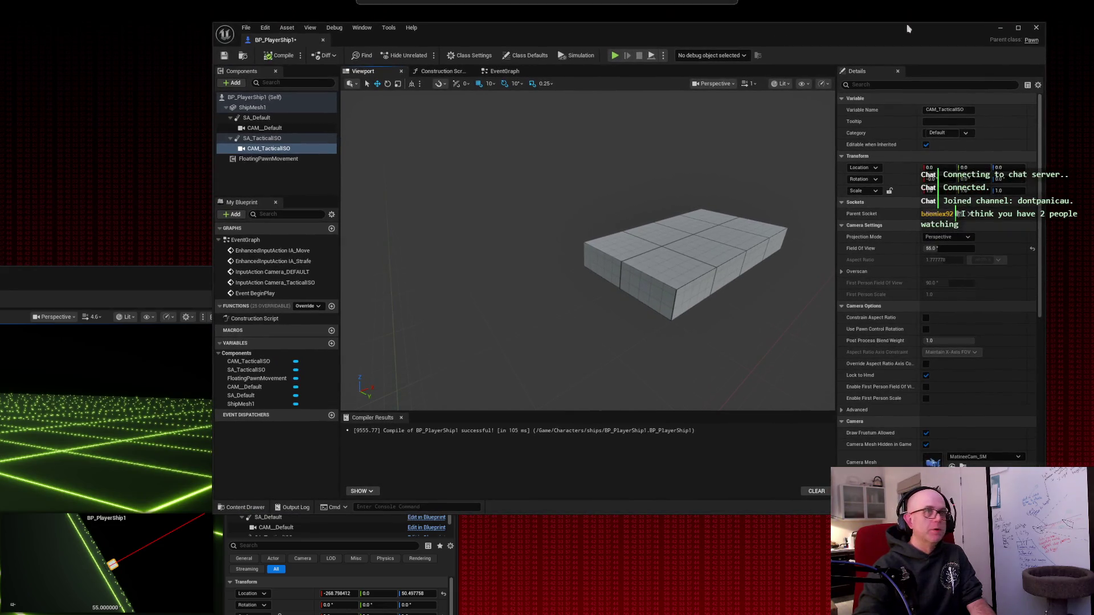
{"action": "left_click_drag", "start_coordinate": [1054, 27], "coordinate": [1093, 12]}
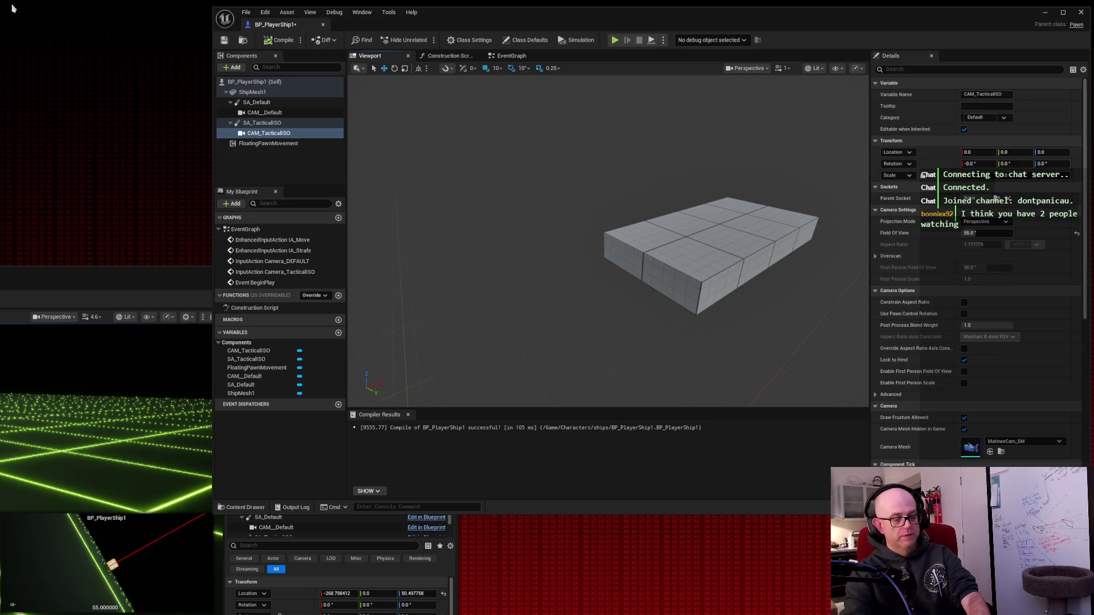
{"action": "key", "text": "super+shift+s"}
{"action": "mouse_move", "coordinate": [11, 4]}
{"action": "left_mouse_down"}
{"action": "mouse_move", "coordinate": [976, 612]}
{"action": "mouse_move", "coordinate": [1082, 605]}
{"action": "left_mouse_up"}
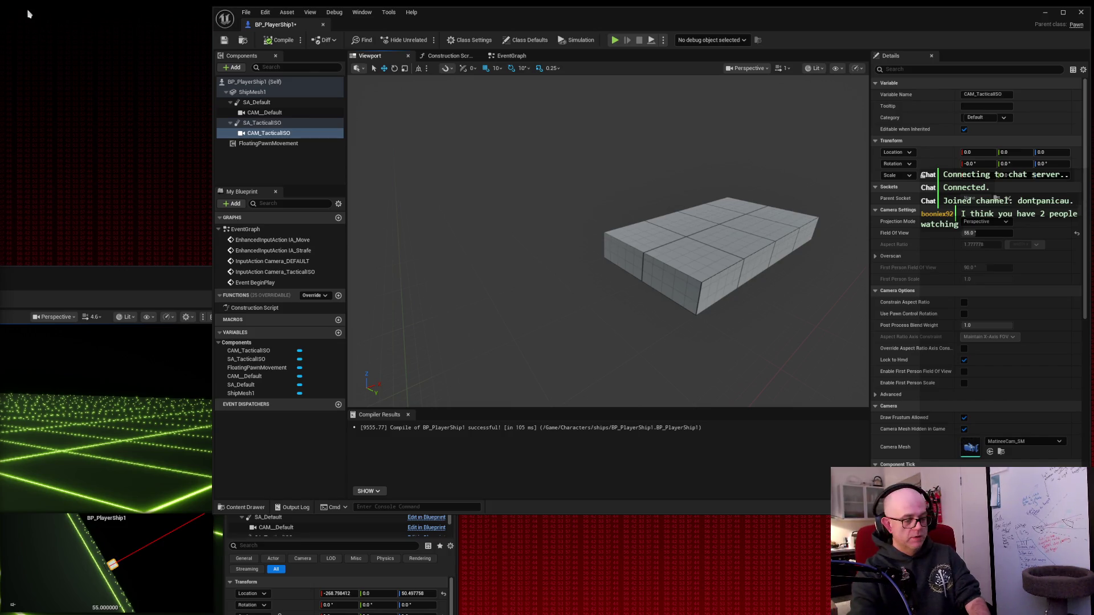
{"action": "key", "text": "ctrl+Print"}
{"action": "mouse_move", "coordinate": [8, 8]}
{"action": "left_mouse_down"}
{"action": "mouse_move", "coordinate": [803, 484]}
{"action": "mouse_move", "coordinate": [1087, 613]}
{"action": "left_mouse_up"}
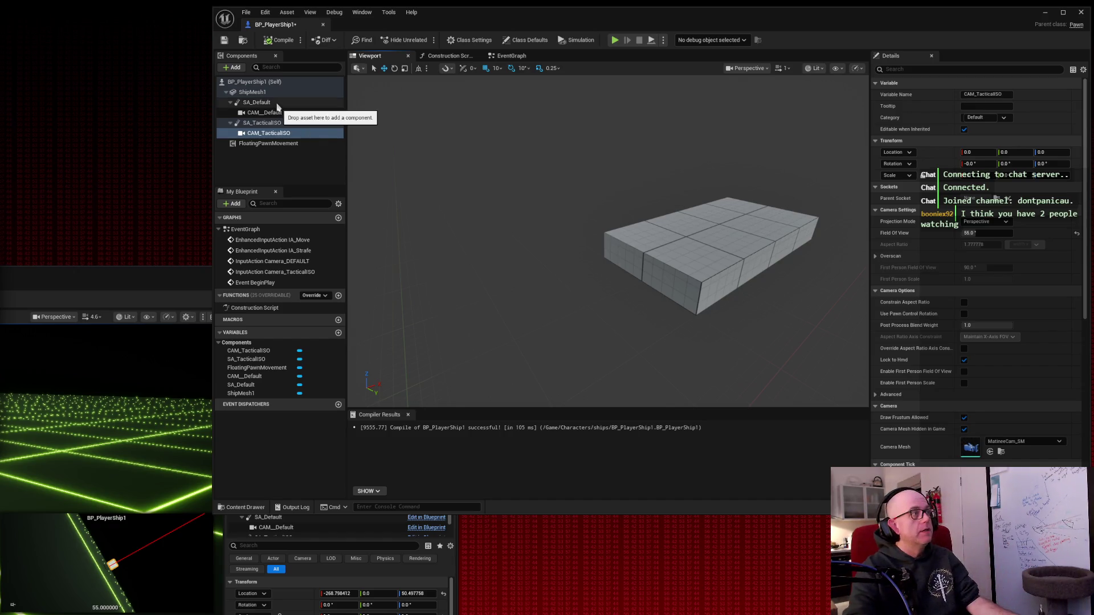
{"action": "left_click", "coordinate": [272, 122]}
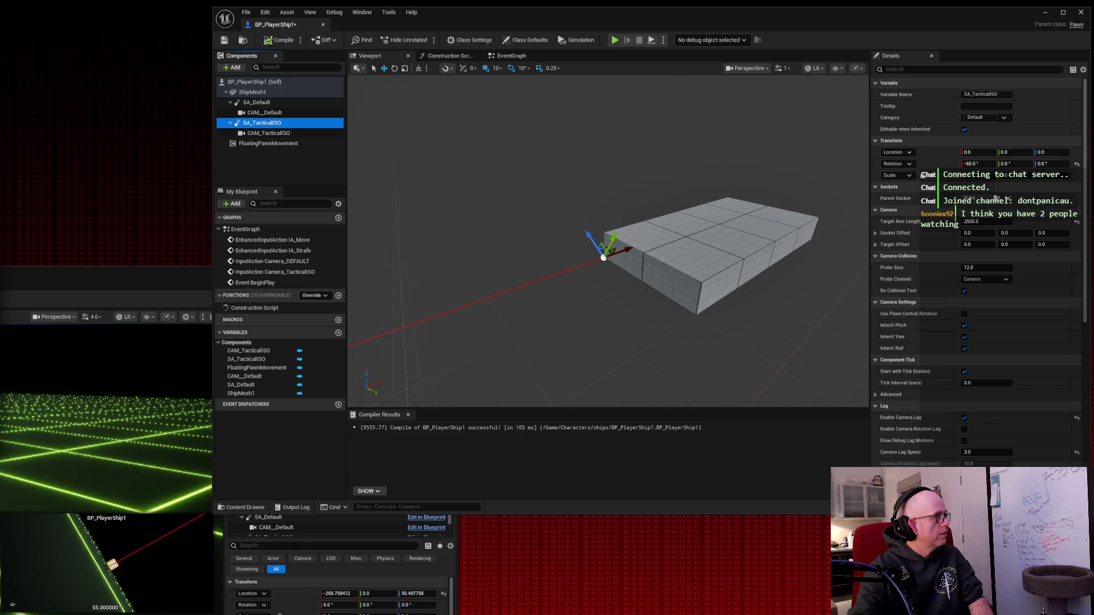
{"action": "left_click", "coordinate": [291, 135]}
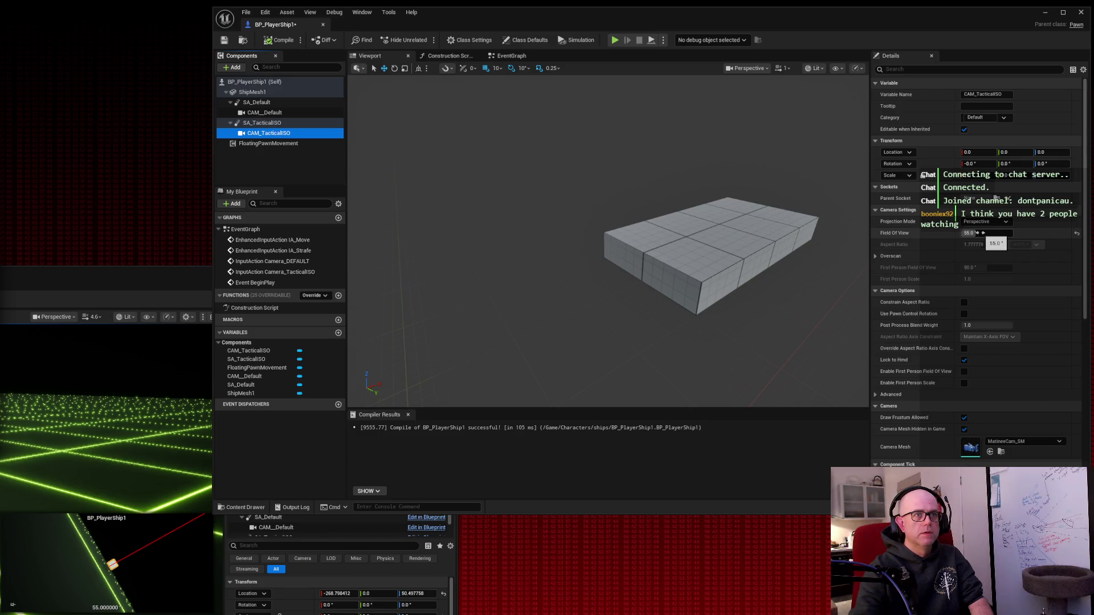
{"action": "scroll", "coordinate": [1047, 207], "scroll_direction": "down", "scroll_amount": 3}
{"action": "scroll", "coordinate": [1047, 207], "scroll_direction": "down", "scroll_amount": 10}
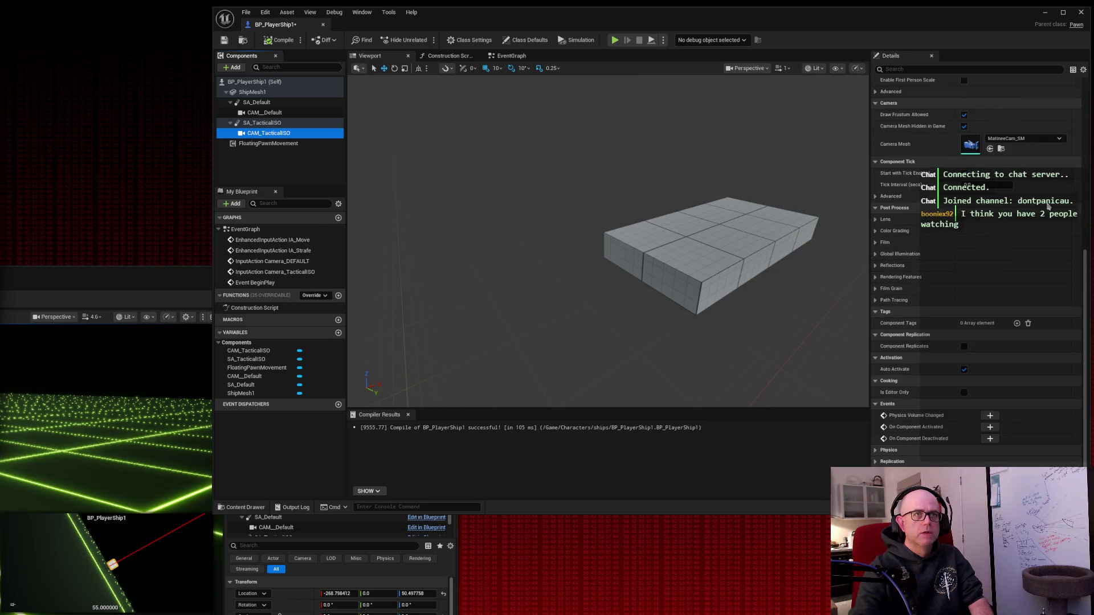
{"action": "scroll", "coordinate": [1048, 207], "scroll_direction": "up", "scroll_amount": 13}
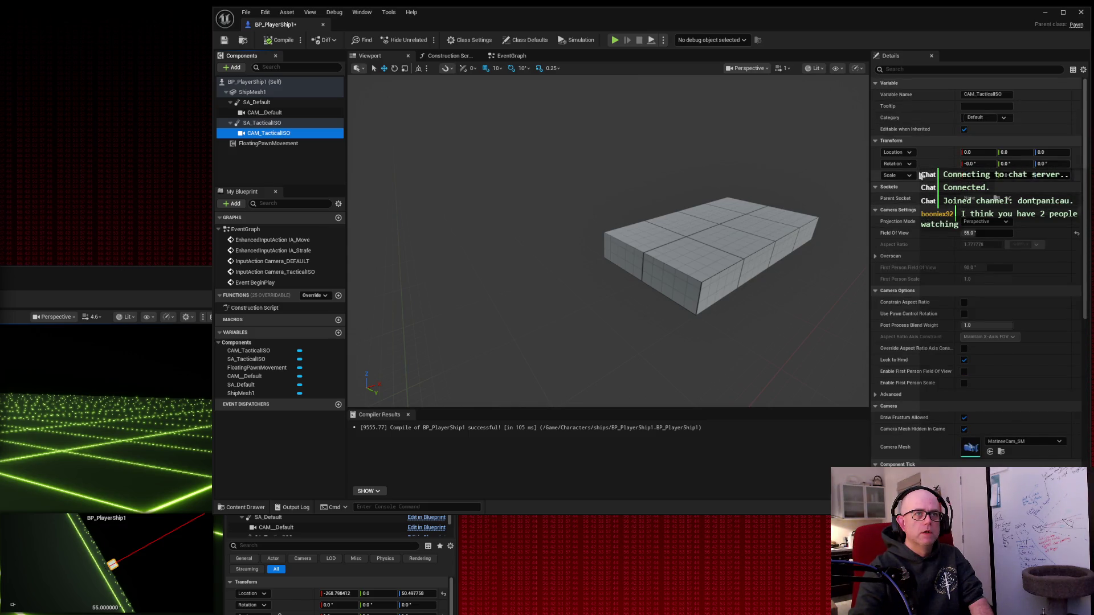
Step: Compare SA_TacticalISO and CAM_TacticalISO Details after a brief 'pitch' search, then open CAM_TacticalISO's Camera Mesh picker
{"action": "left_click", "coordinate": [920, 68]}
{"action": "type", "text": "pitch"}
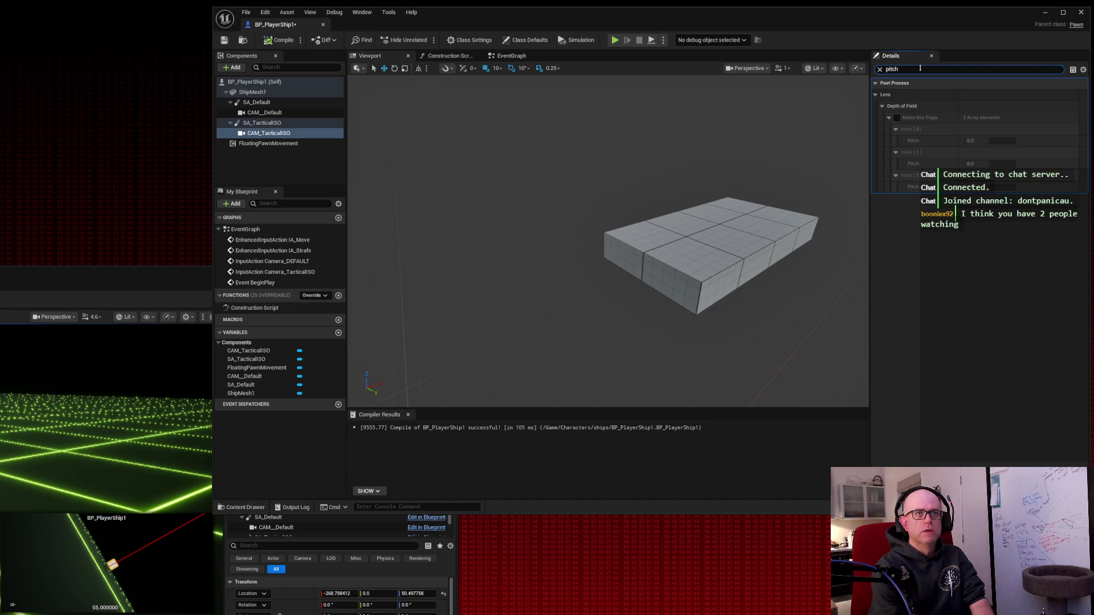
{"action": "key", "text": "BackSpace"}
{"action": "key", "text": "BackSpace"}
{"action": "key", "text": "BackSpace"}
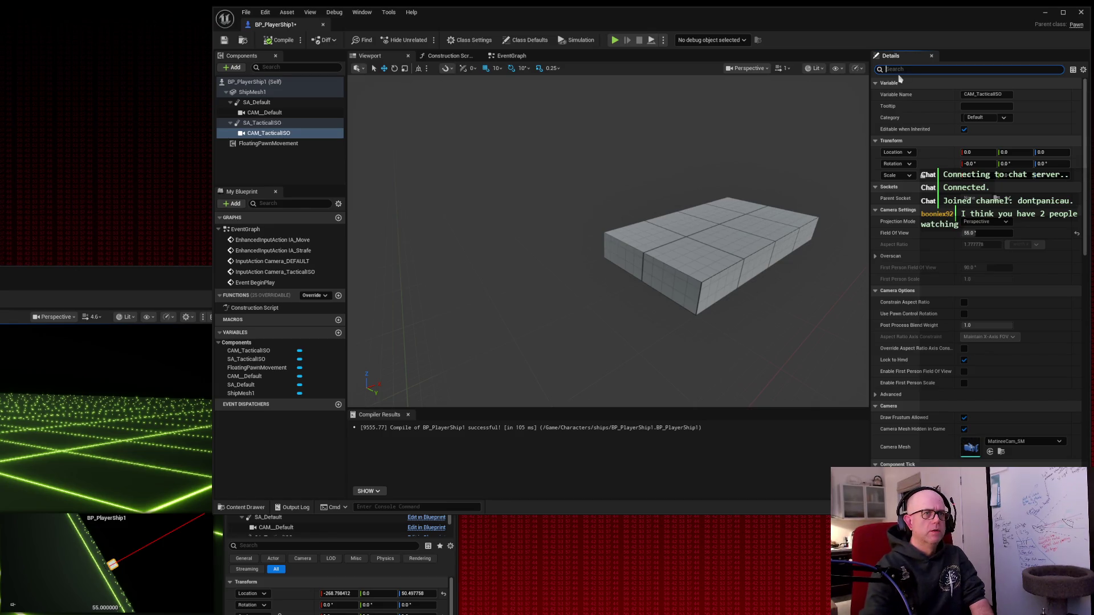
{"action": "left_click", "coordinate": [259, 123]}
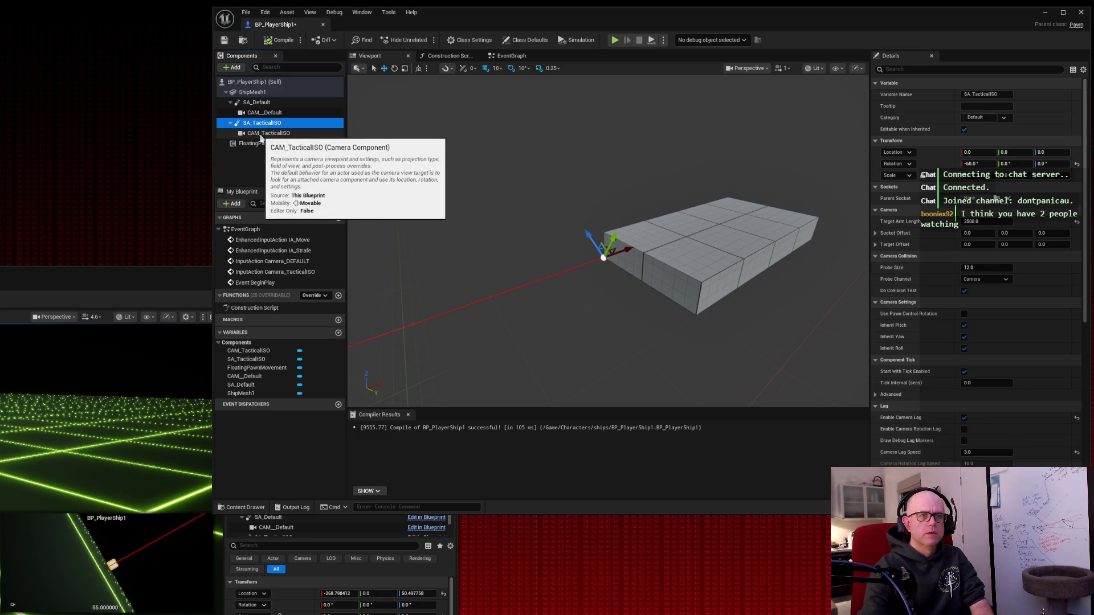
{"action": "left_click", "coordinate": [261, 135]}
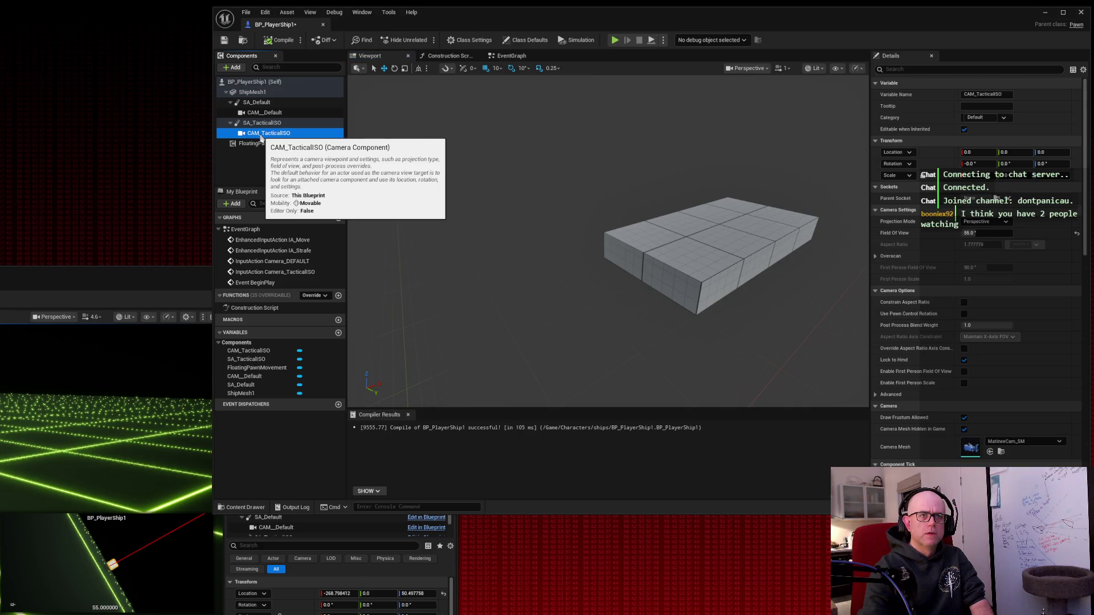
{"action": "left_click", "coordinate": [262, 125]}
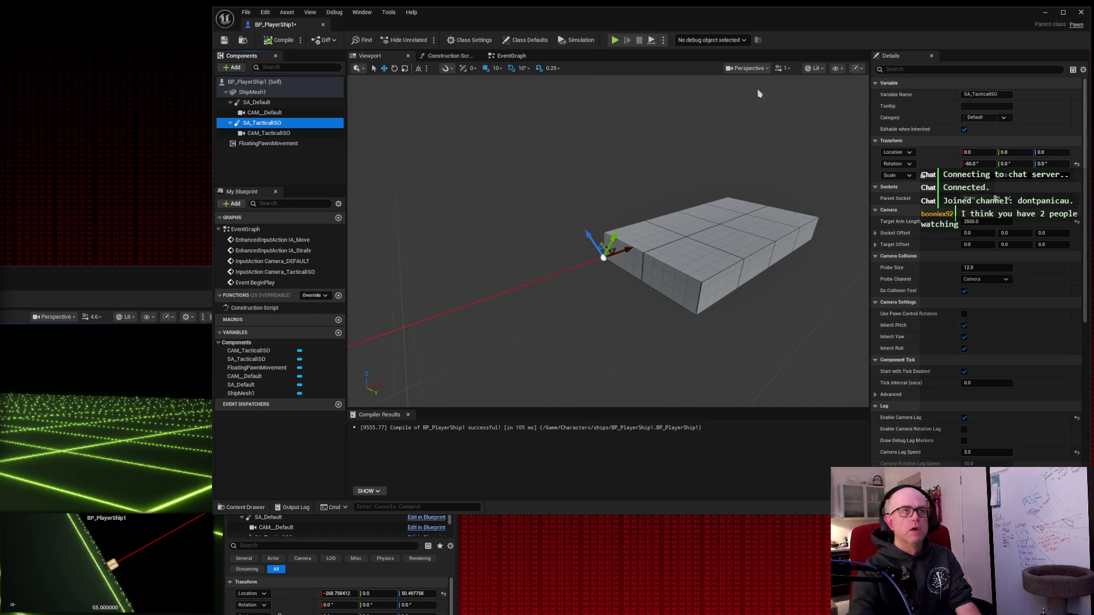
{"action": "left_click", "coordinate": [257, 134]}
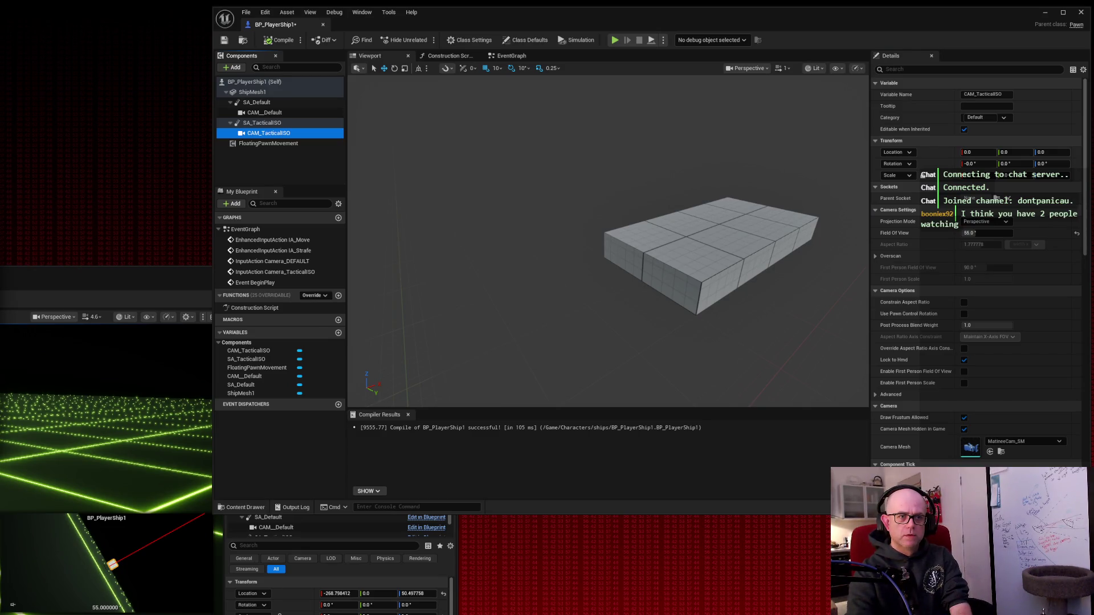
{"action": "left_click", "coordinate": [1059, 442]}
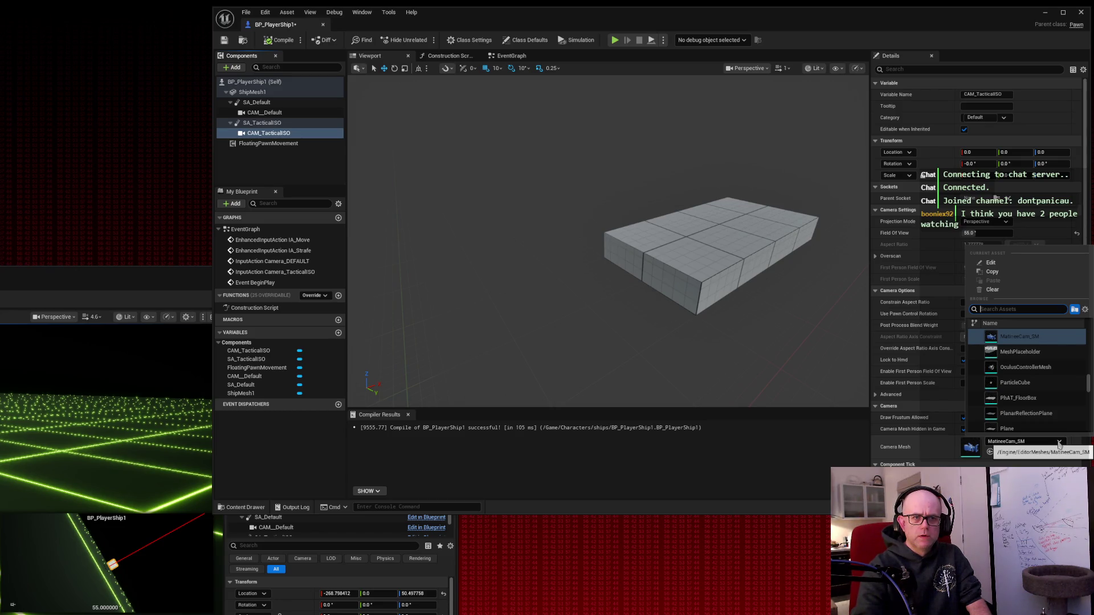
Step: Browse the Camera Mesh asset list and close it, keeping MatineeCam_SM as the mesh
{"action": "scroll", "coordinate": [1063, 386], "scroll_direction": "down", "scroll_amount": 4}
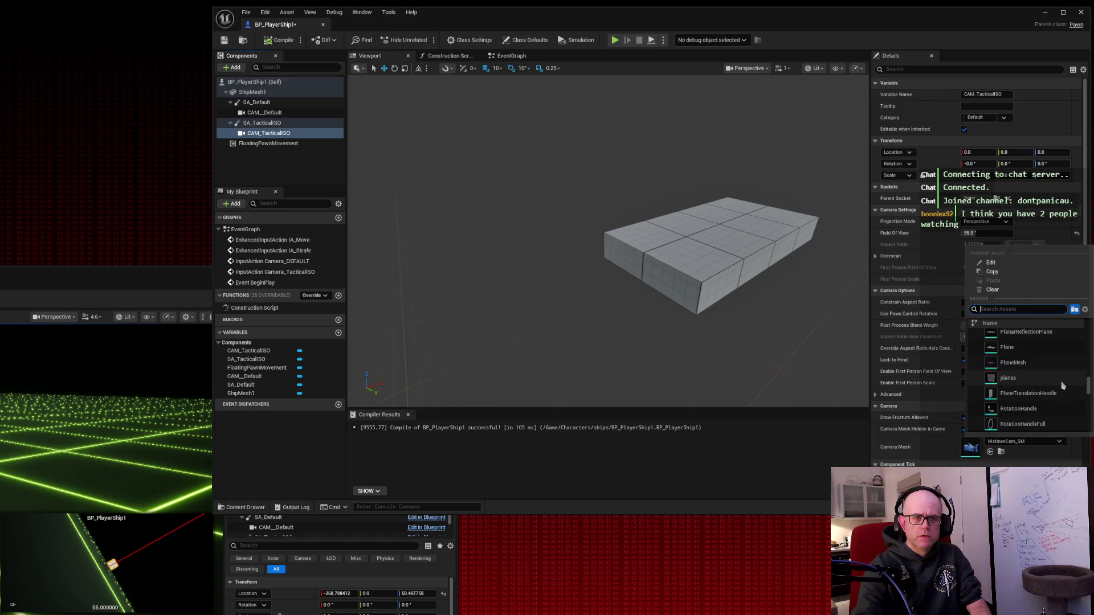
{"action": "scroll", "coordinate": [1062, 386], "scroll_direction": "down", "scroll_amount": 6}
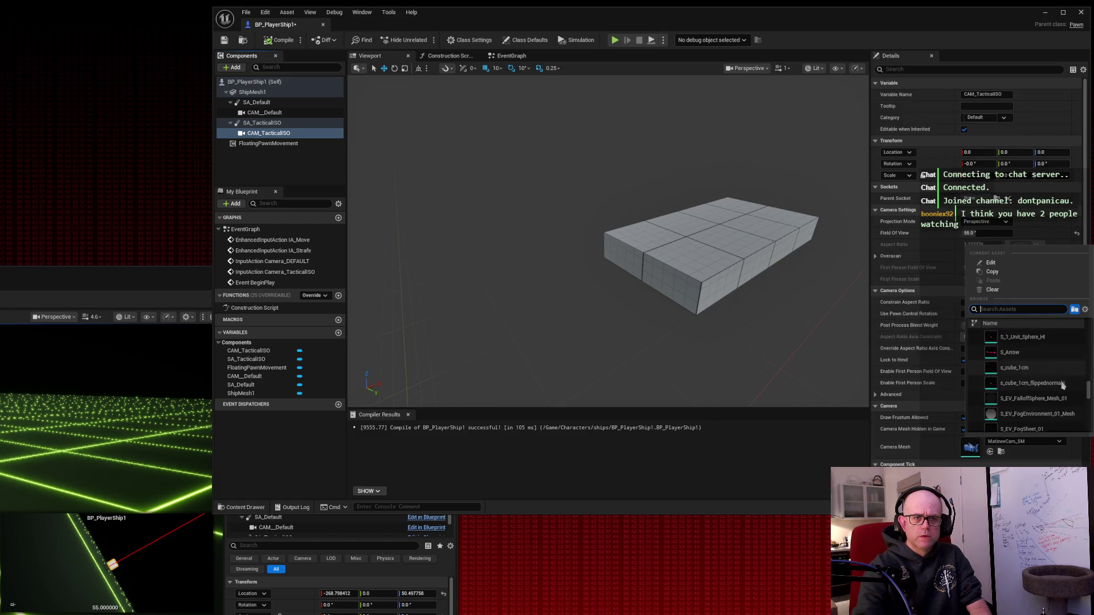
{"action": "scroll", "coordinate": [1063, 386], "scroll_direction": "up", "scroll_amount": 10}
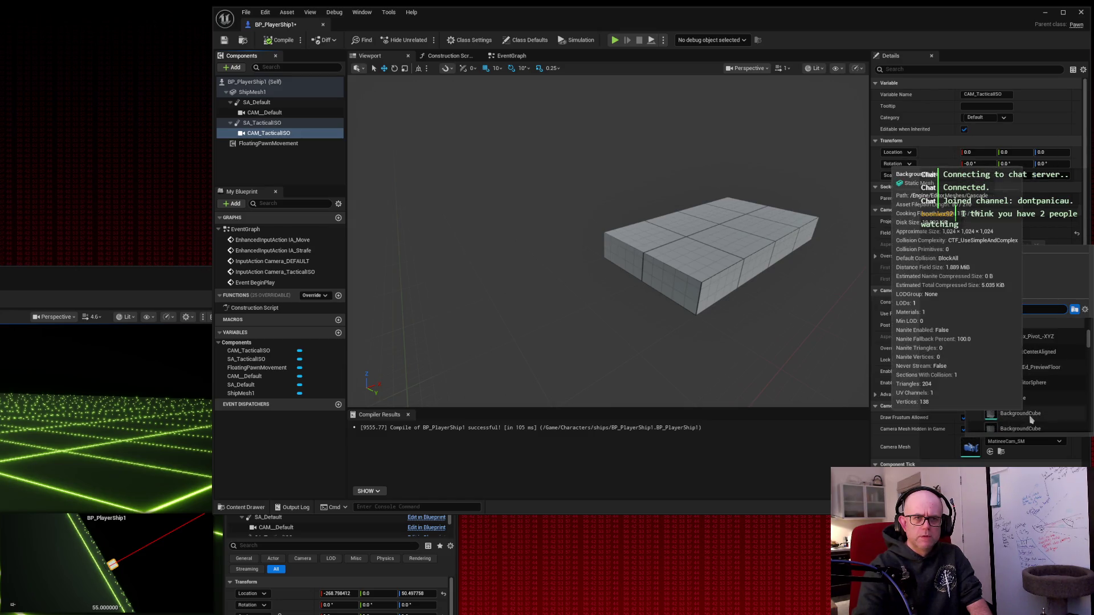
{"action": "left_click", "coordinate": [953, 44]}
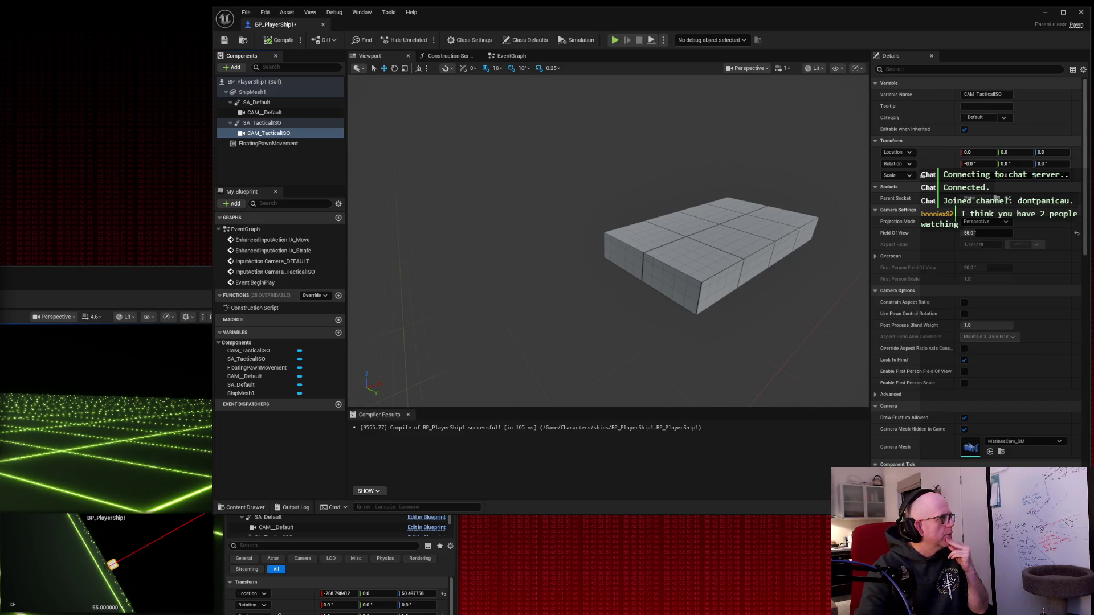
Step: Set SA_TacticalISO's Target Arm Length to 3500
{"action": "left_click", "coordinate": [268, 123]}
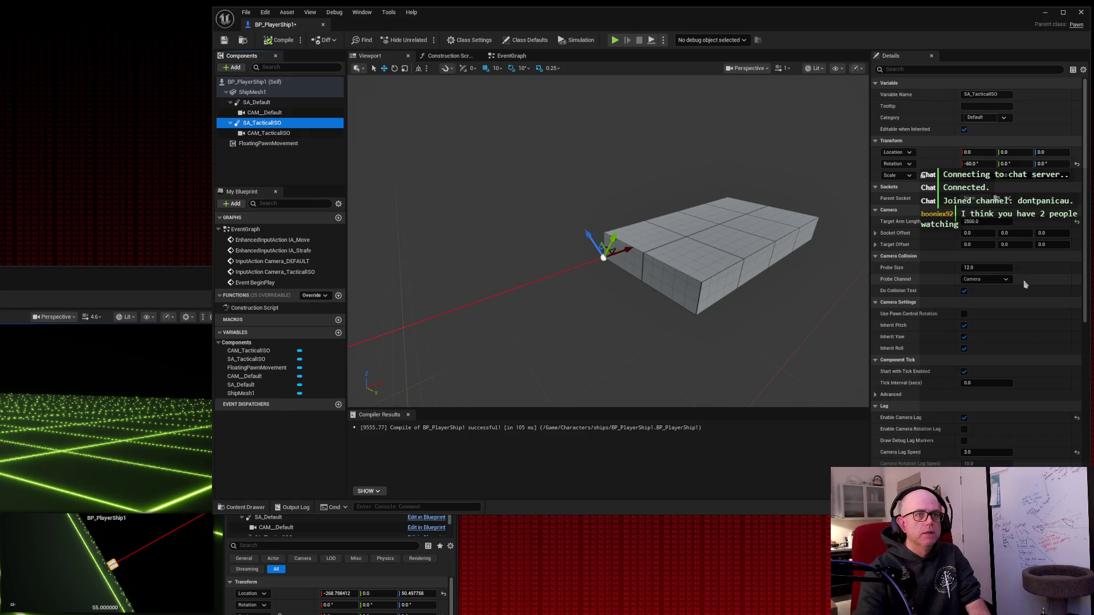
{"action": "left_click", "coordinate": [981, 222]}
{"action": "type", "text": "3500"}
{"action": "key", "text": "Return"}
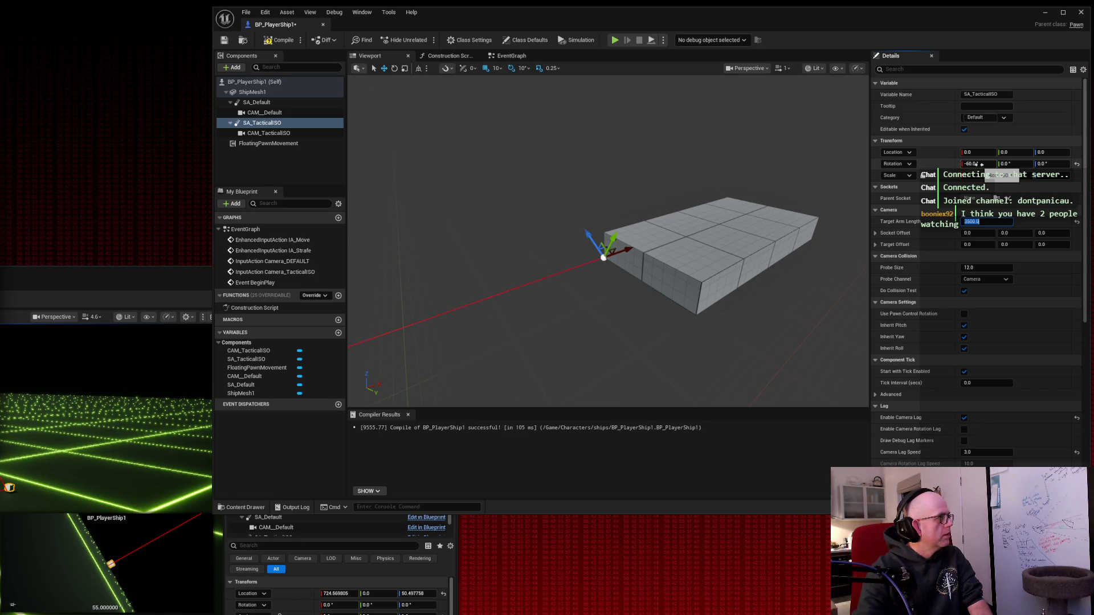
Step: Rotate the spring arm to -50 on X and -45 on Z, and check the preview
{"action": "left_click", "coordinate": [975, 164]}
{"action": "type", "text": "50"}
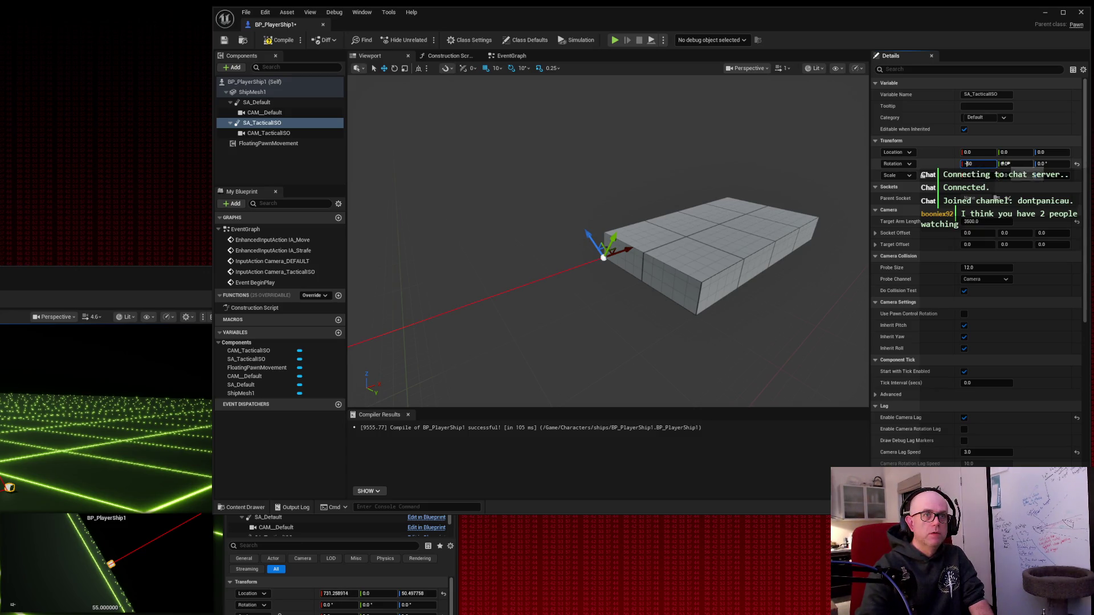
{"action": "left_click", "coordinate": [1048, 163]}
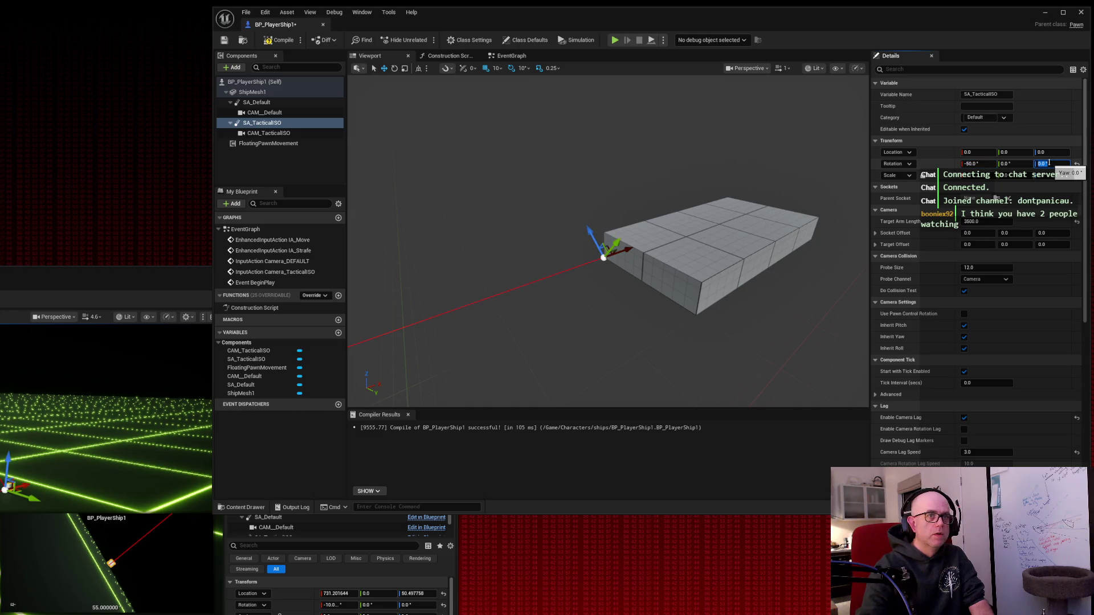
{"action": "type", "text": "-45"}
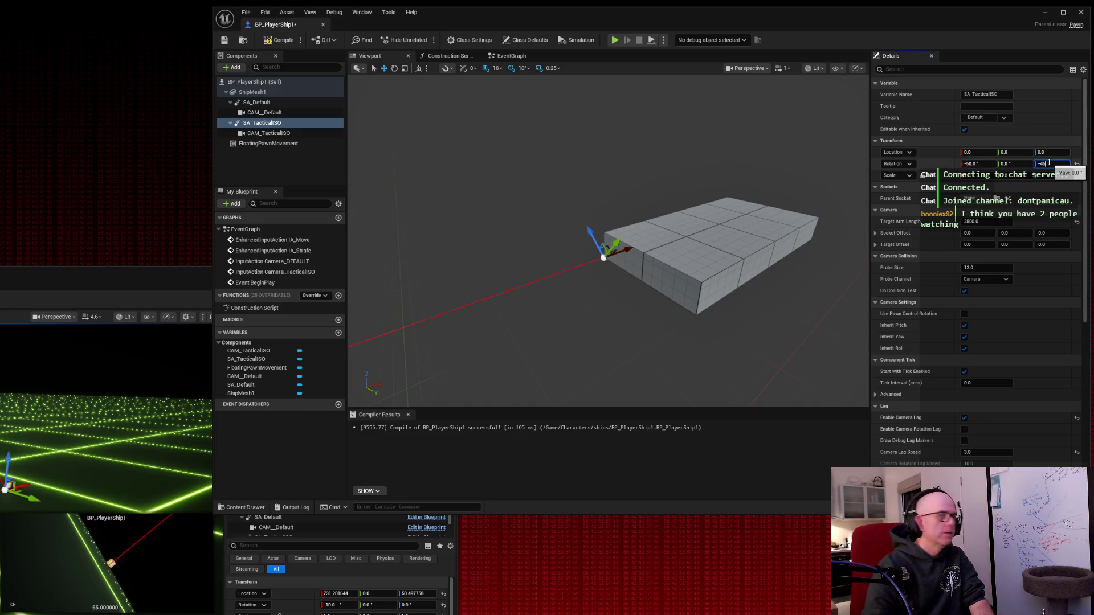
{"action": "key", "text": "Return"}
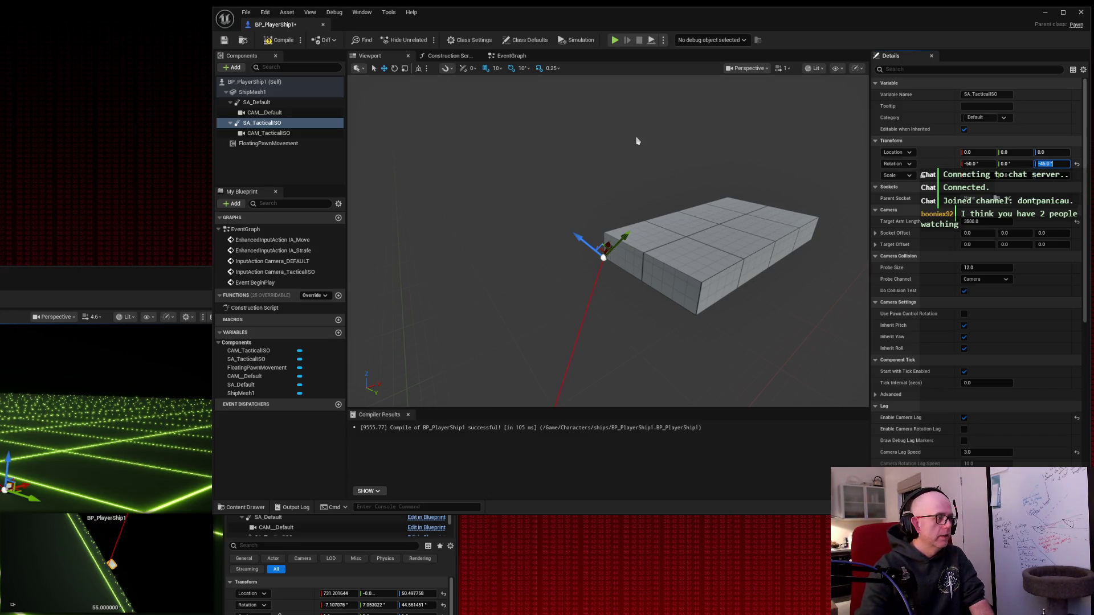
{"action": "left_click_drag", "start_coordinate": [658, 152], "coordinate": [475, 142]}
{"action": "left_click_drag", "start_coordinate": [604, 239], "coordinate": [504, 181]}
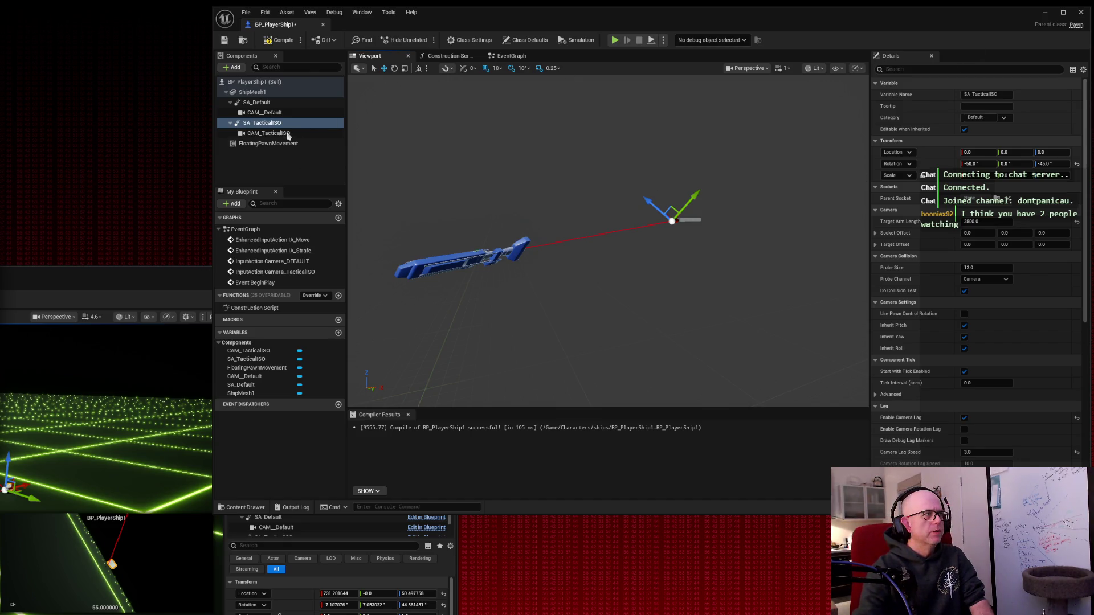
Step: Filter CAM_TacticalISO's Details for 'lag', then clear the filter
{"action": "left_click", "coordinate": [288, 134]}
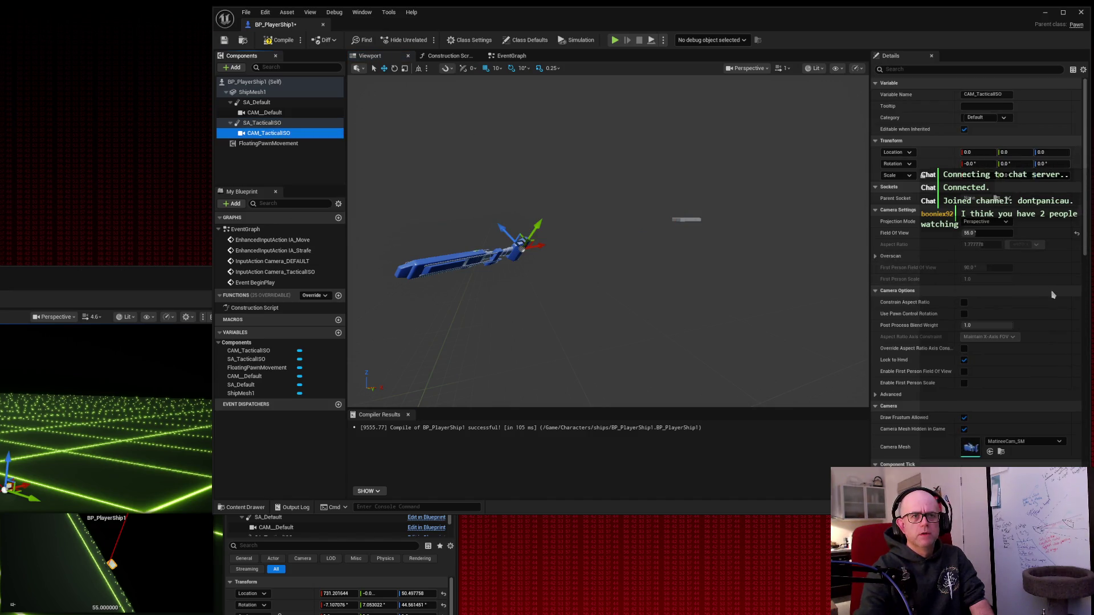
{"action": "scroll", "coordinate": [1053, 294], "scroll_direction": "down", "scroll_amount": 10}
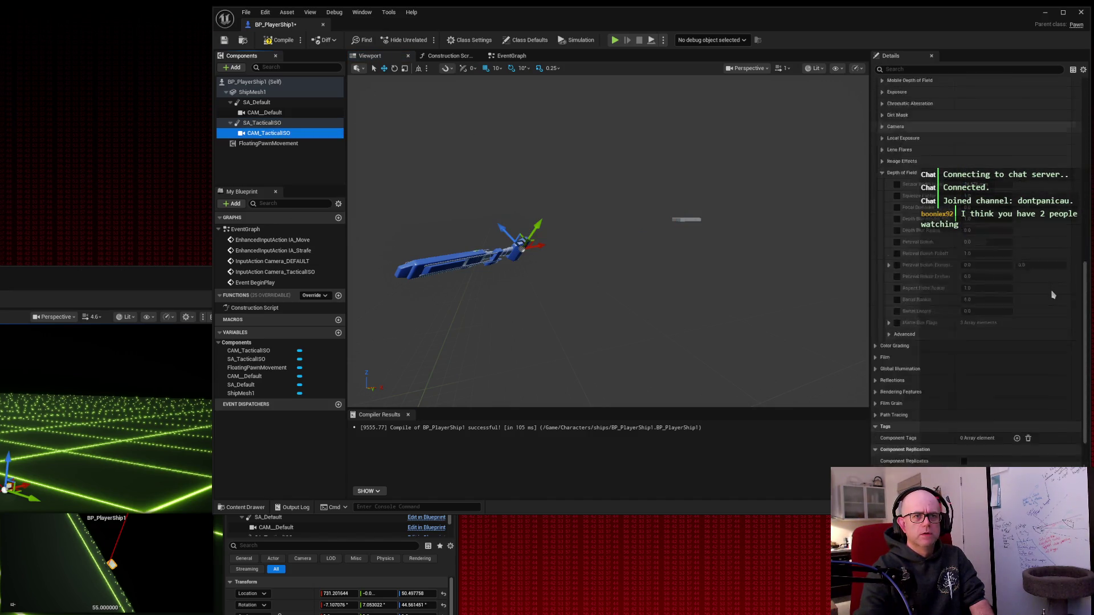
{"action": "scroll", "coordinate": [1053, 293], "scroll_direction": "up", "scroll_amount": 10}
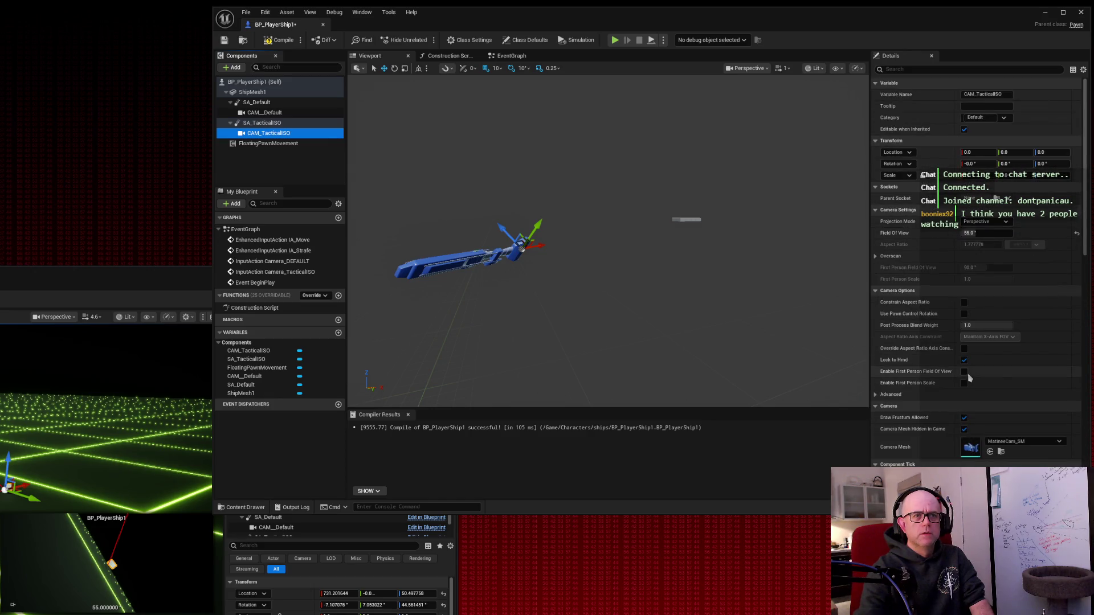
{"action": "left_click", "coordinate": [956, 70]}
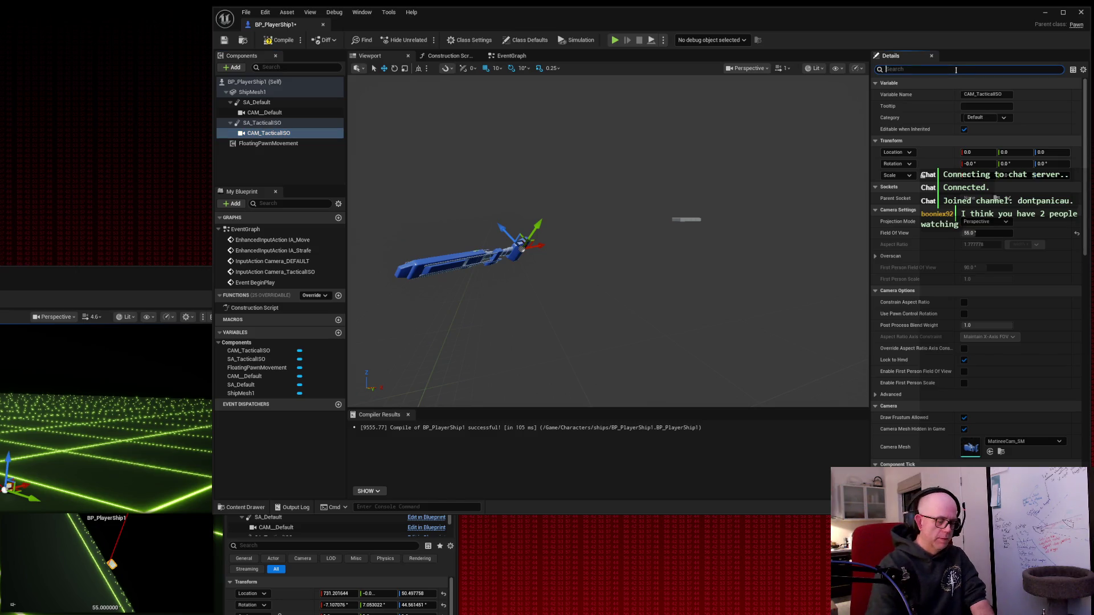
{"action": "type", "text": "lag"}
{"action": "key", "text": "ctrl+a"}
{"action": "key", "text": "BackSpace"}
Step: Set SA_TacticalISO's Camera Lag Speed to 4 via a 'lag' Details search, then clear the search
{"action": "left_click", "coordinate": [262, 123]}
{"action": "left_click", "coordinate": [909, 69]}
{"action": "type", "text": "lag"}
{"action": "left_click", "coordinate": [989, 129]}
{"action": "type", "text": "4"}
{"action": "key", "text": "Return"}
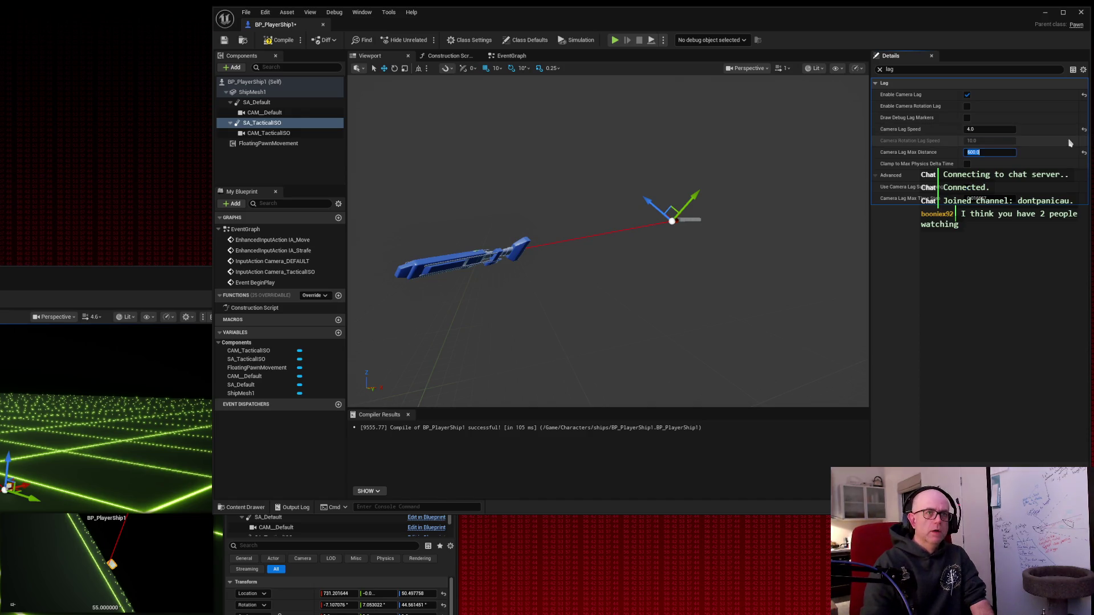
{"action": "left_click", "coordinate": [880, 69]}
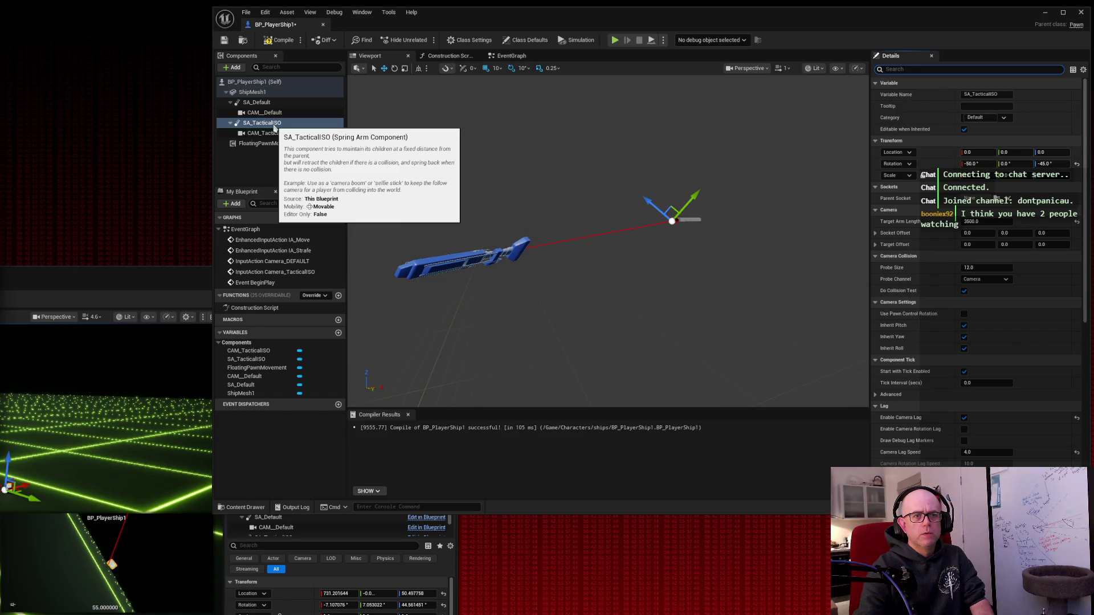
Step: Set CAM_TacticalISO's Field Of View to 75, then reselect SA_TacticalISO
{"action": "left_click", "coordinate": [273, 134]}
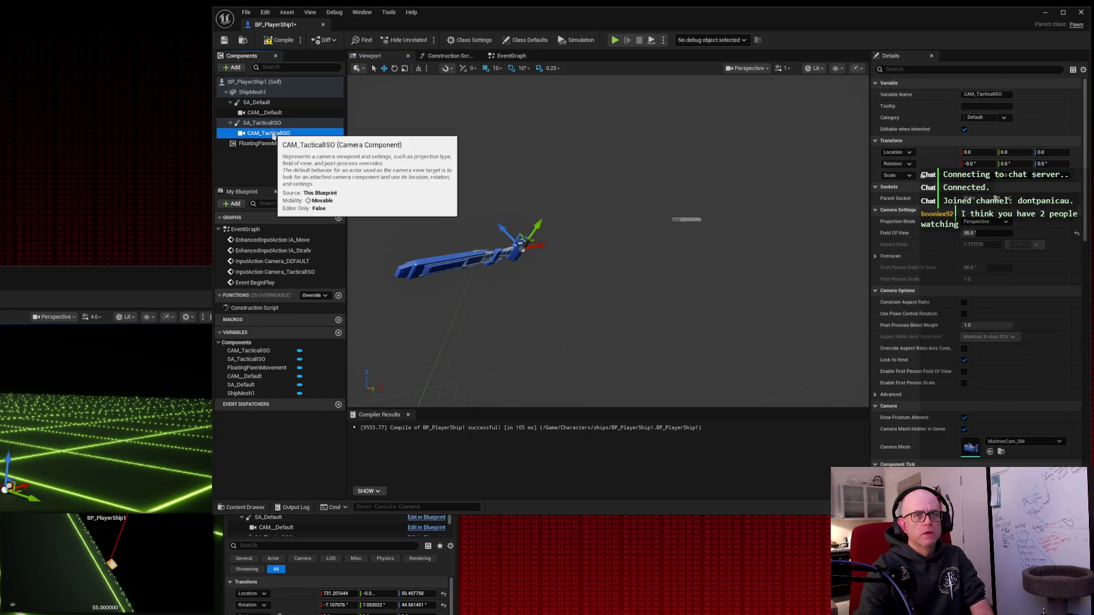
{"action": "left_click", "coordinate": [982, 233]}
{"action": "type", "text": "7"}
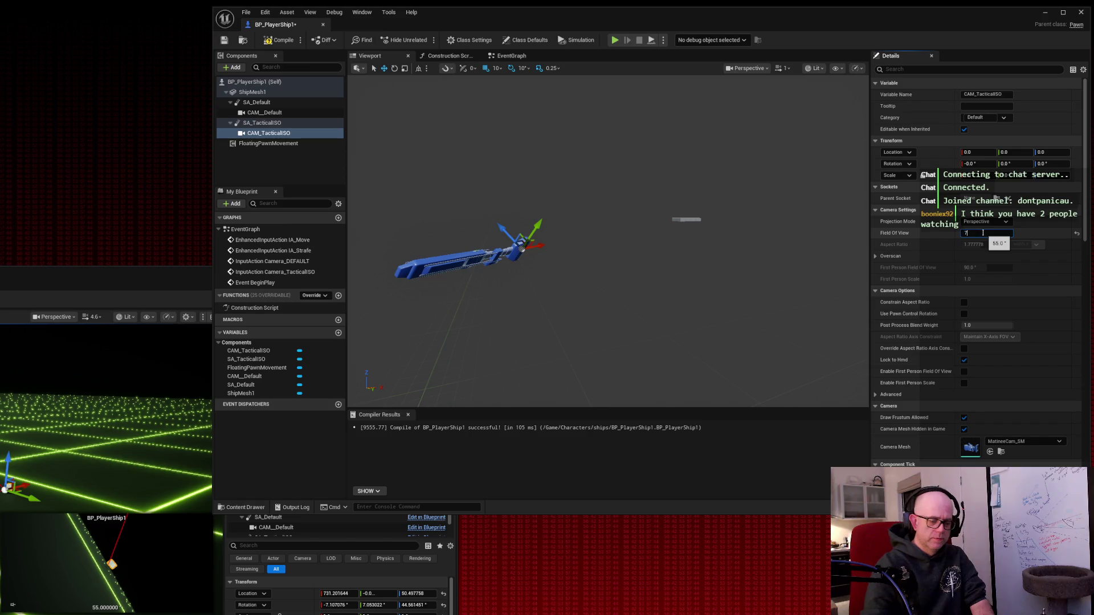
{"action": "type", "text": "5"}
{"action": "key", "text": "Return"}
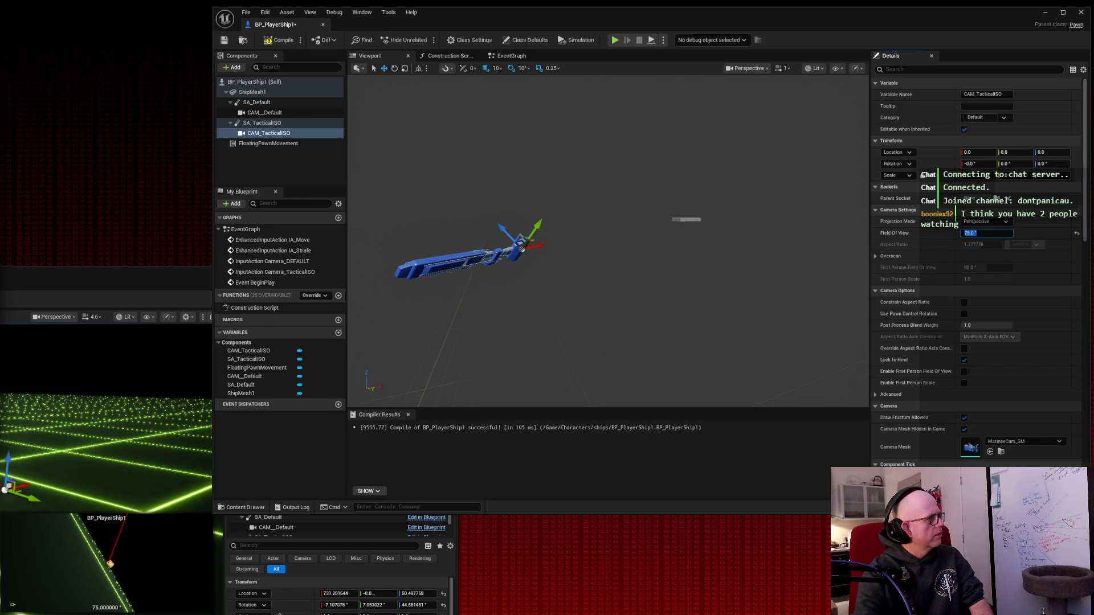
{"action": "left_click", "coordinate": [262, 122]}
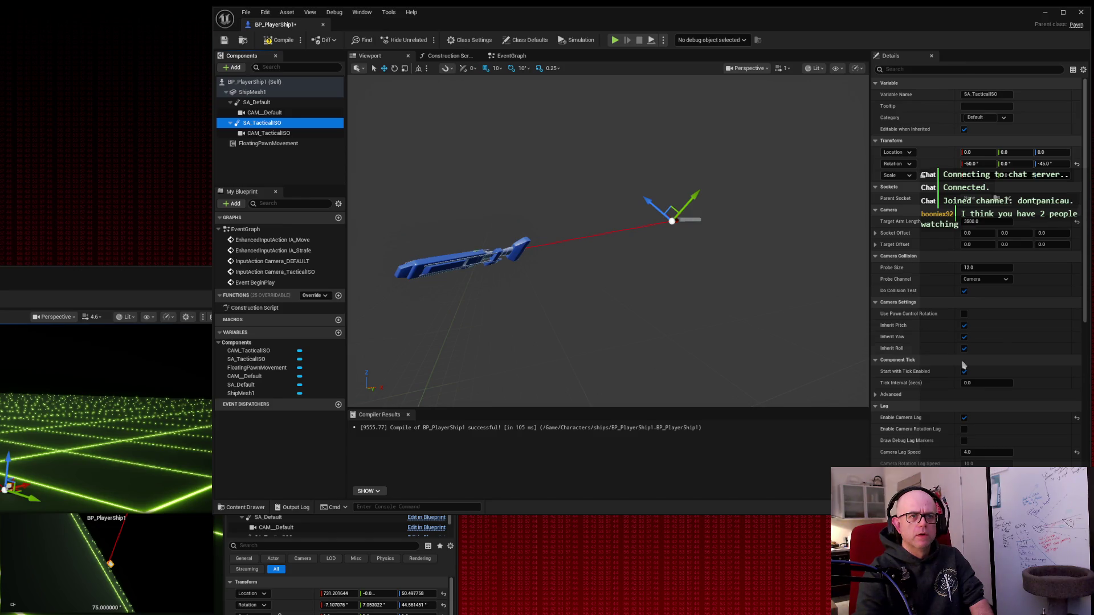
Step: Turn off Inherit Roll, Yaw and Pitch on the SA_TacticalISO spring arm
{"action": "left_click", "coordinate": [964, 348]}
{"action": "left_click", "coordinate": [963, 336]}
{"action": "left_click", "coordinate": [964, 325]}
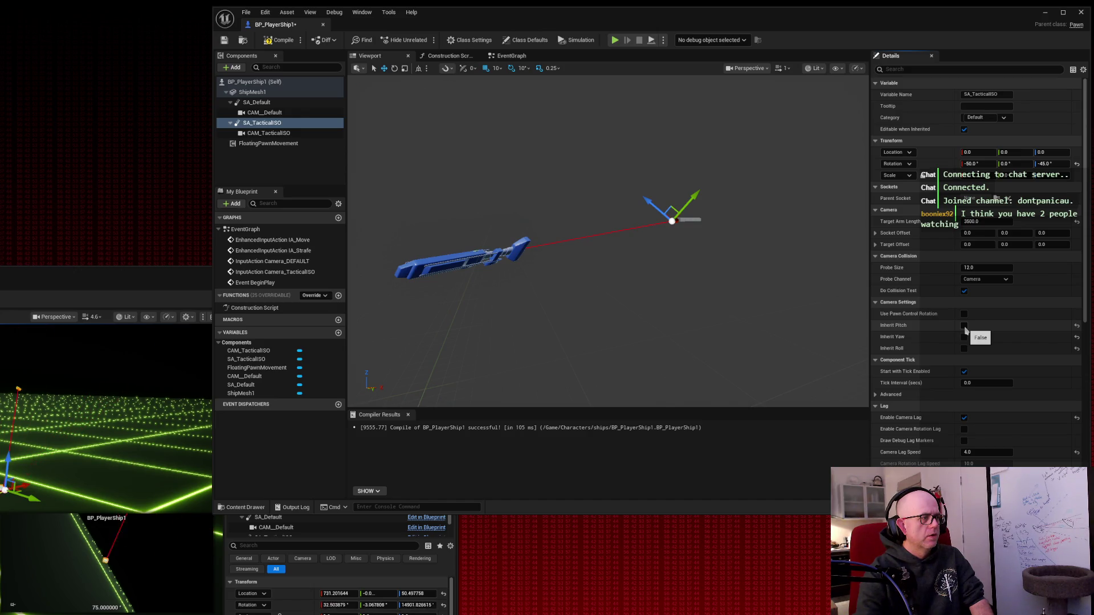
Step: Compile and save BP_PlayerShip1, then play-test LVL_prototype_arena
{"action": "left_click", "coordinate": [279, 40]}
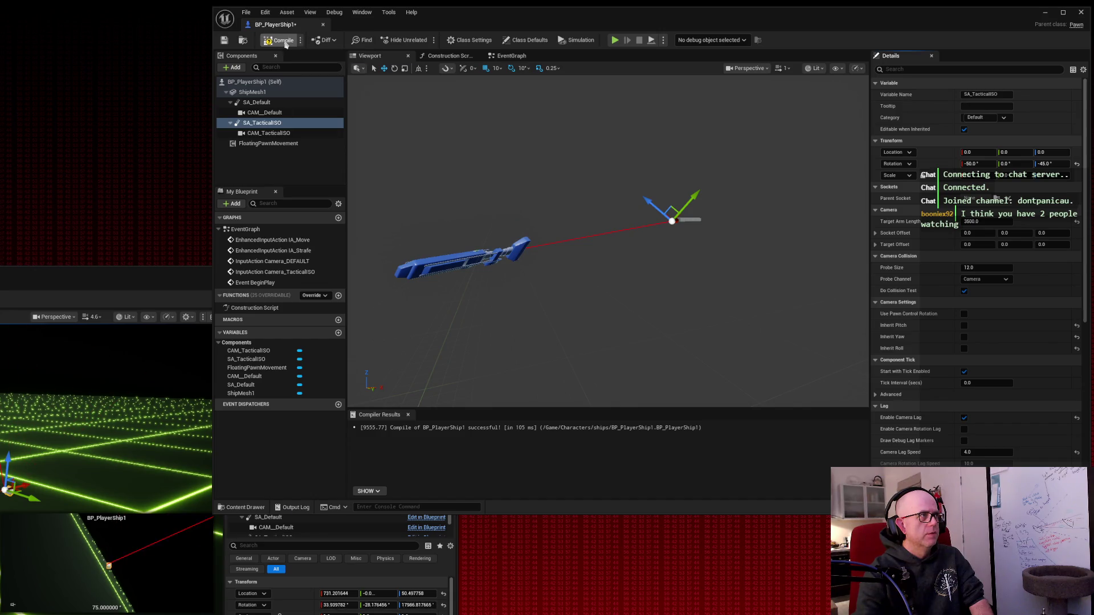
{"action": "left_click", "coordinate": [225, 41]}
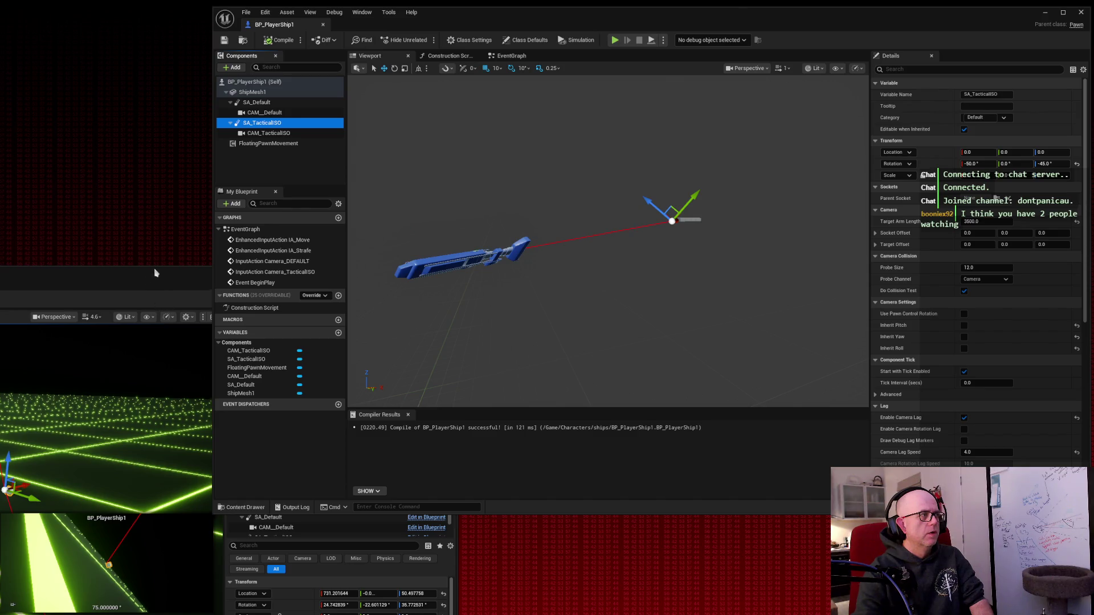
{"action": "left_click_drag", "start_coordinate": [724, 12], "coordinate": [1093, 142]}
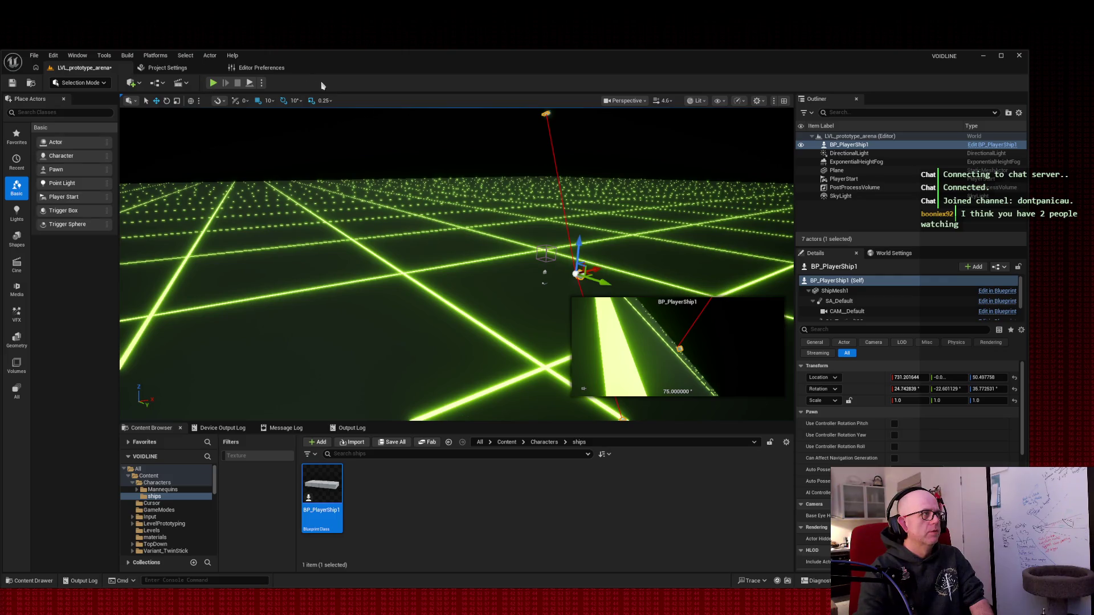
{"action": "left_click", "coordinate": [212, 84]}
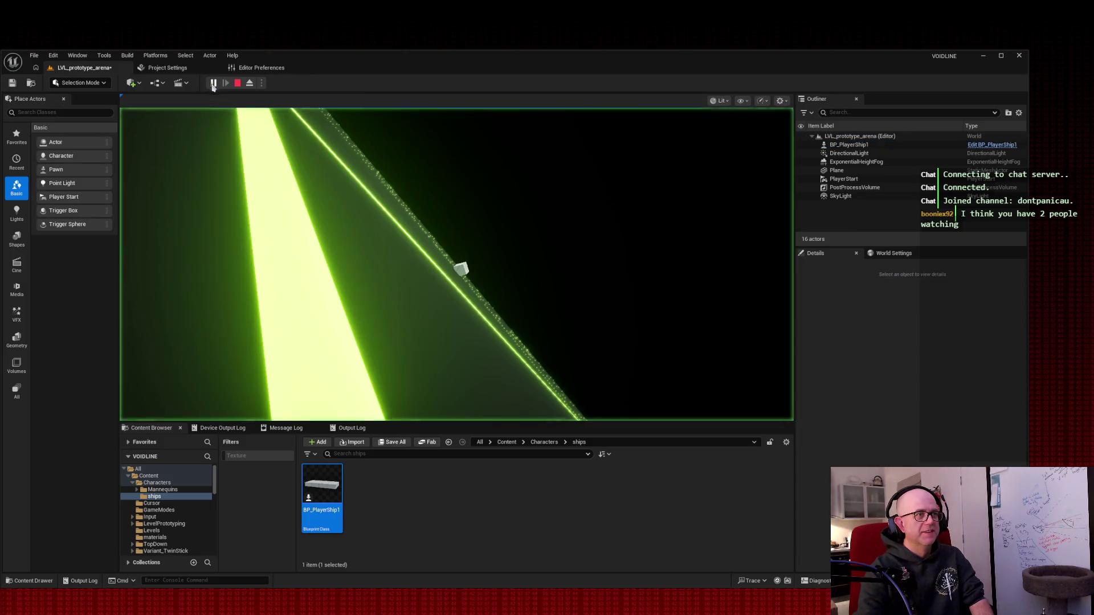
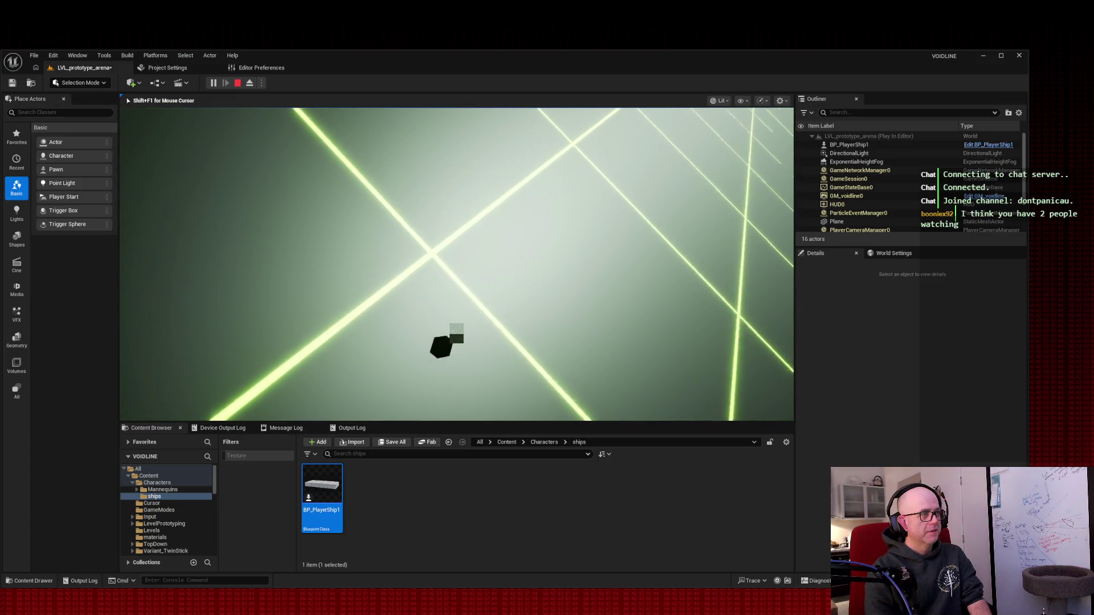
Step: Stop the play session, bring the BP_PlayerShip1 Blueprint window forward and orbit its preview to the camera arm
{"action": "key", "text": "Escape"}
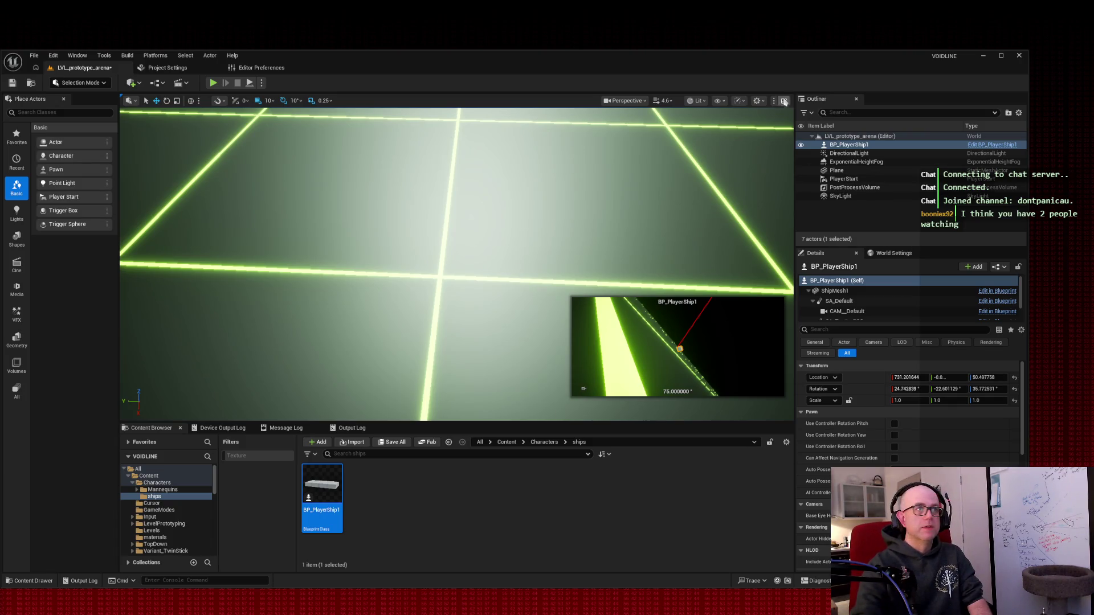
{"action": "mouse_move", "coordinate": [743, 59]}
{"action": "left_mouse_down"}
{"action": "mouse_move", "coordinate": [237, 69]}
{"action": "mouse_move", "coordinate": [185, 273]}
{"action": "left_mouse_up"}
{"action": "mouse_move", "coordinate": [858, 133]}
{"action": "left_mouse_down"}
{"action": "mouse_move", "coordinate": [780, 104]}
{"action": "mouse_move", "coordinate": [742, 45]}
{"action": "mouse_move", "coordinate": [760, 43]}
{"action": "left_mouse_up"}
{"action": "mouse_move", "coordinate": [750, 178]}
{"action": "left_mouse_down"}
{"action": "mouse_move", "coordinate": [735, 216]}
{"action": "mouse_move", "coordinate": [724, 194]}
{"action": "left_mouse_up"}
{"action": "left_click_drag", "start_coordinate": [539, 346], "coordinate": [513, 365]}
Step: Select the SA_TacticalISO spring arm and set its rotation Roll to 0
{"action": "right_click", "coordinate": [282, 160]}
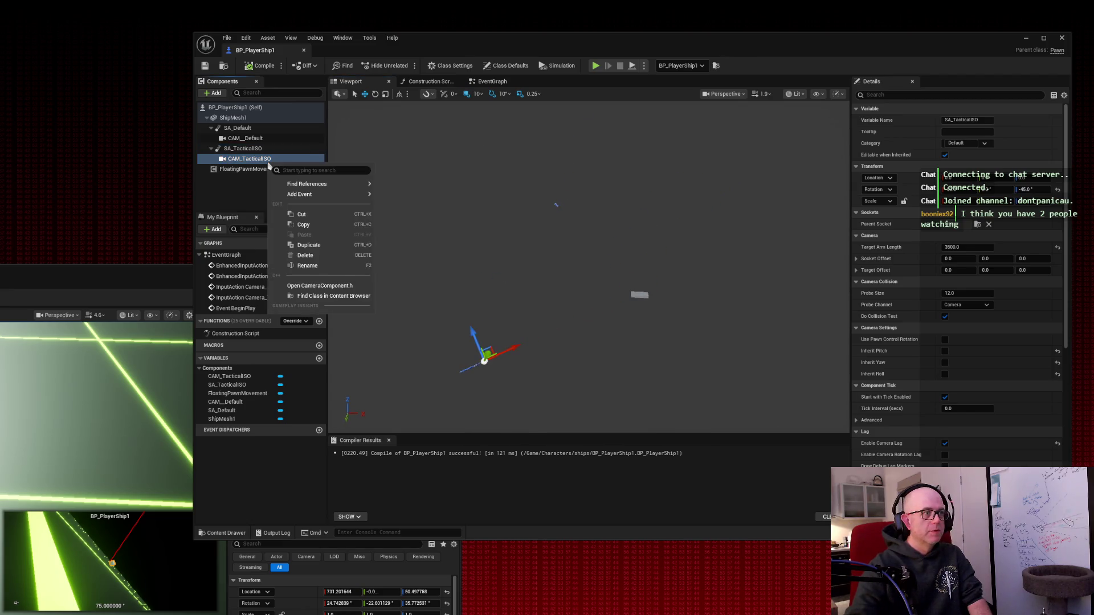
{"action": "left_click", "coordinate": [262, 150]}
{"action": "left_click", "coordinate": [263, 149]}
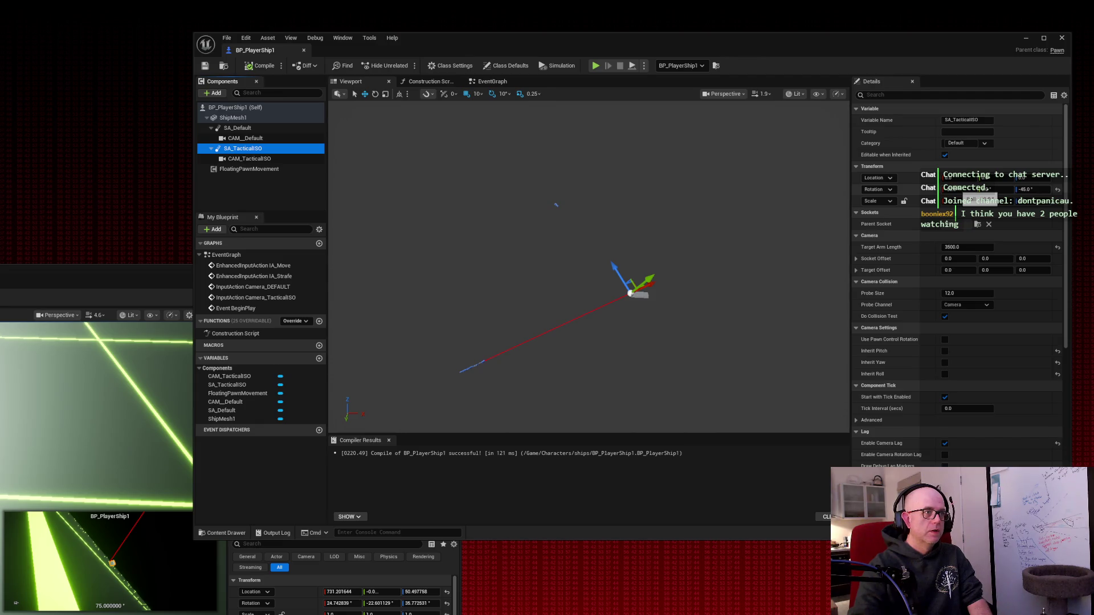
{"action": "left_click", "coordinate": [954, 189]}
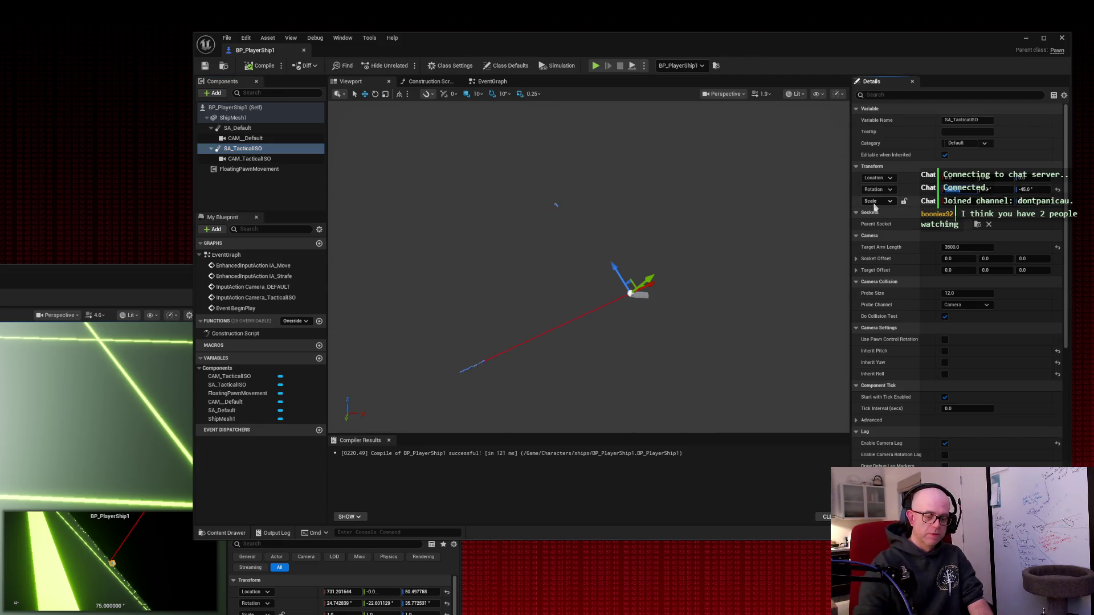
{"action": "type", "text": "0"}
{"action": "key", "text": "Tab"}
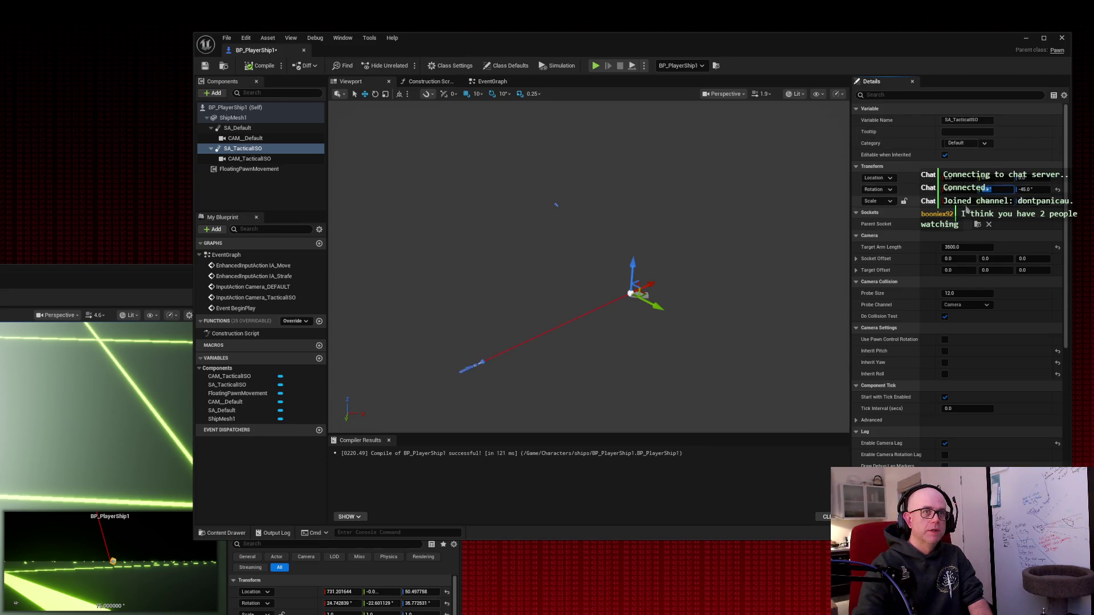
Step: Scrub the spring arm's Pitch up and down to tilt the tactical camera
{"action": "left_click", "coordinate": [966, 212]}
{"action": "left_click", "coordinate": [899, 213]}
{"action": "left_click_drag", "start_coordinate": [993, 191], "coordinate": [979, 192]}
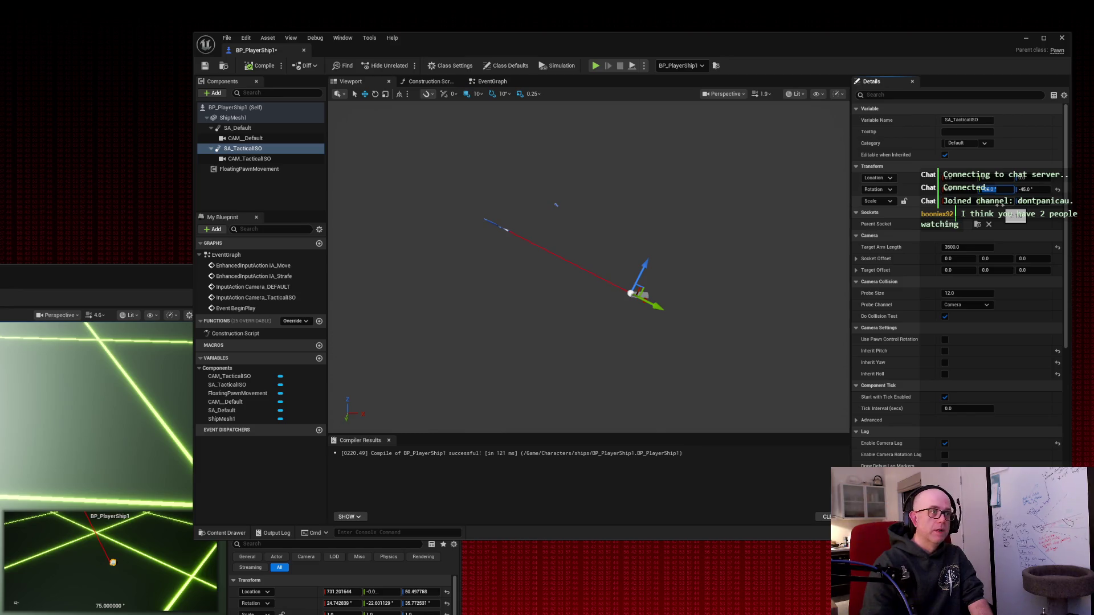
{"action": "left_click_drag", "start_coordinate": [991, 190], "coordinate": [988, 190]}
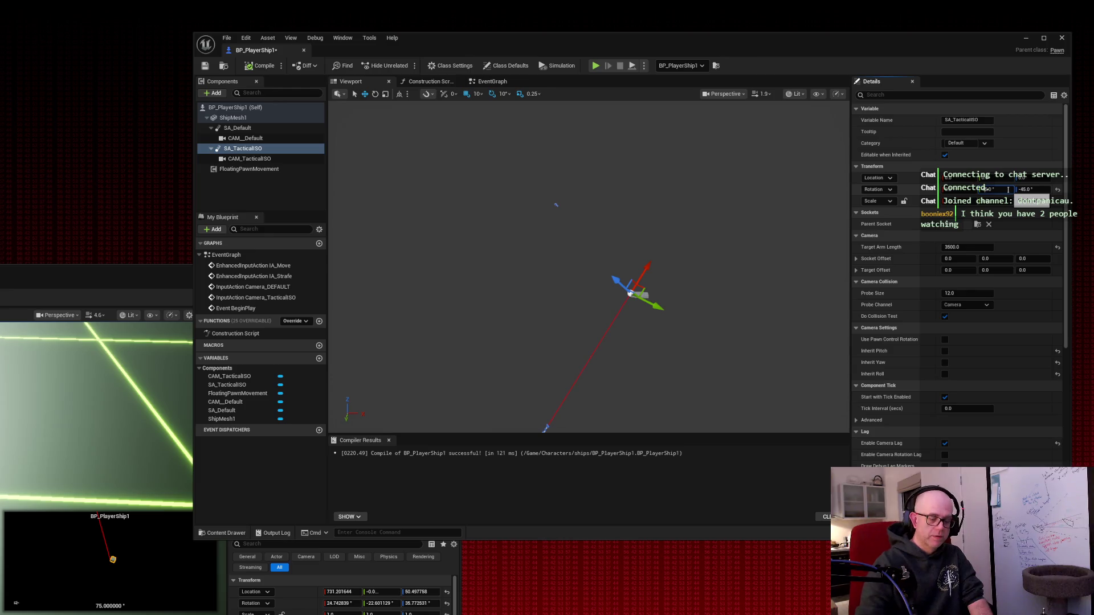
{"action": "left_click_drag", "start_coordinate": [1008, 190], "coordinate": [946, 196]}
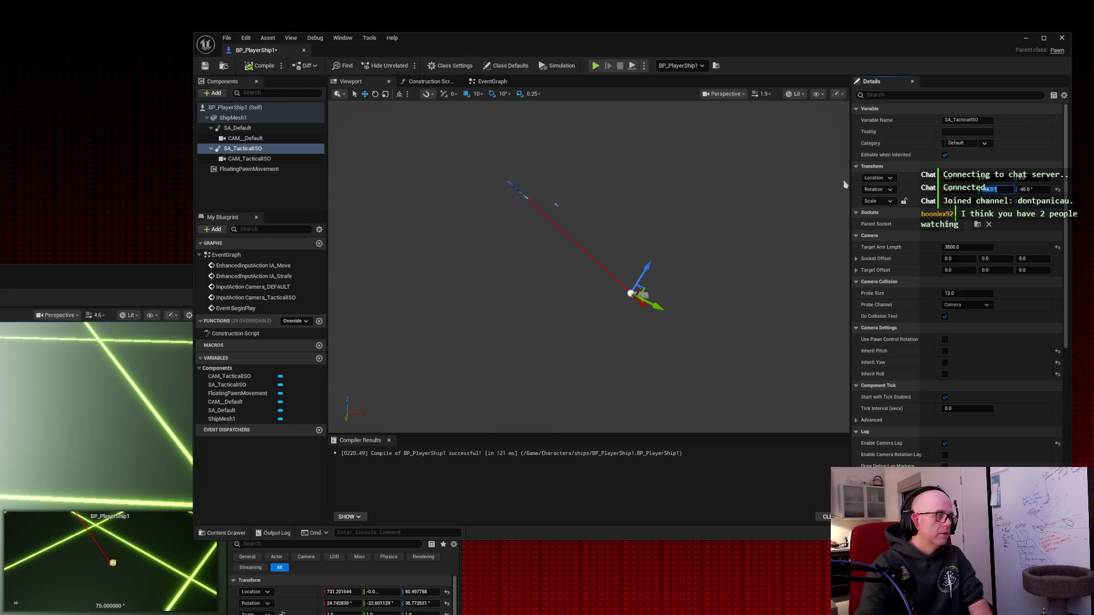
{"action": "scroll", "coordinate": [731, 210], "scroll_direction": "up", "scroll_amount": 5}
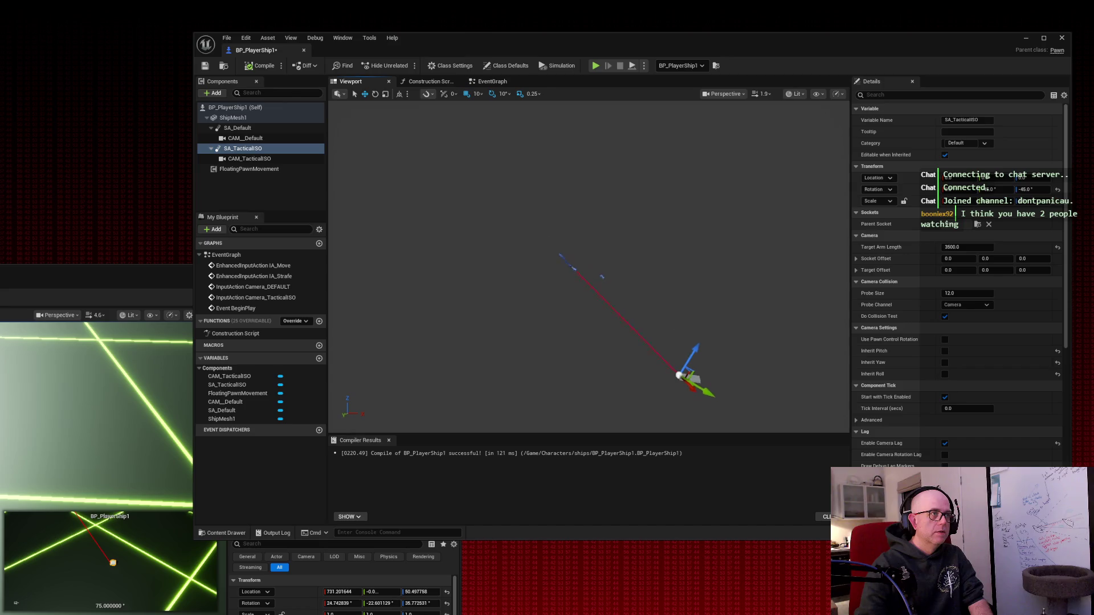
{"action": "scroll", "coordinate": [586, 256], "scroll_direction": "down", "scroll_amount": 5}
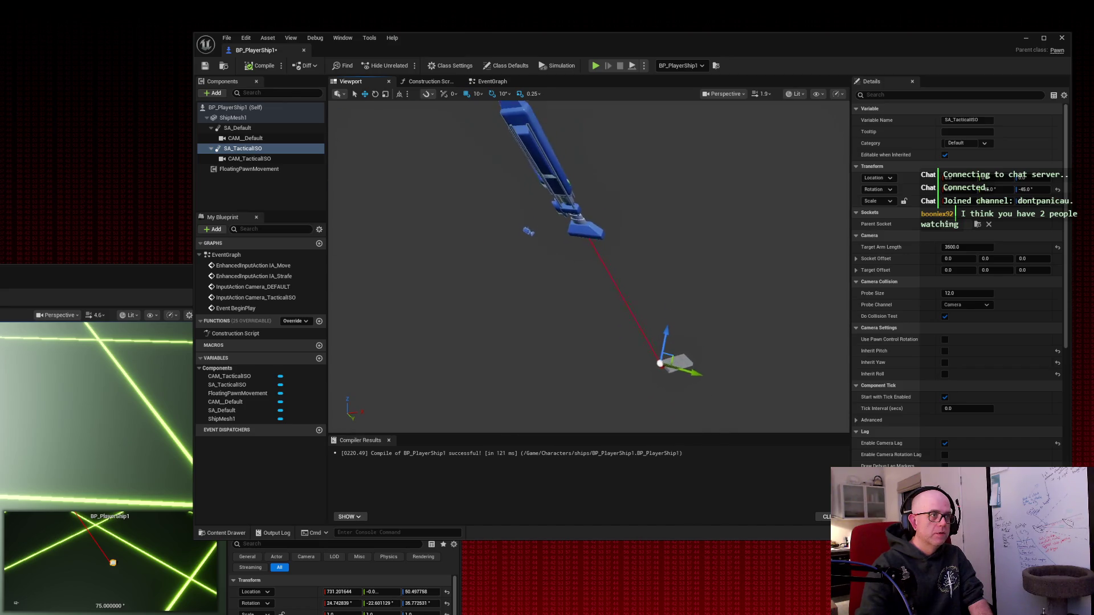
{"action": "scroll", "coordinate": [587, 262], "scroll_direction": "up", "scroll_amount": 3}
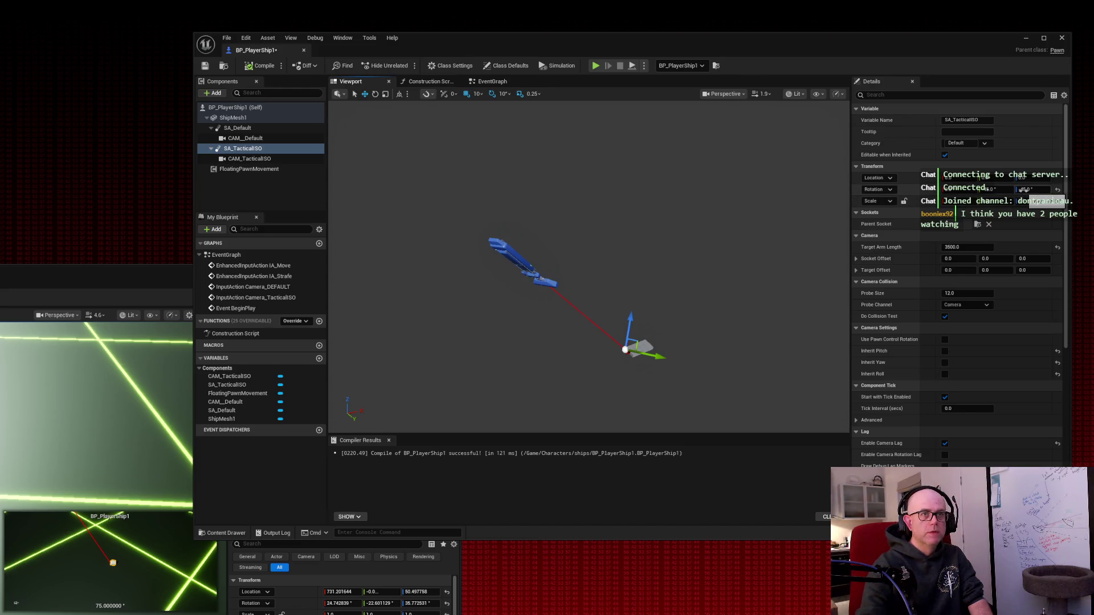
Step: Enter a new spring arm Yaw so the rotation reads -46.0, and move the Blueprint window aside
{"action": "left_click_drag", "start_coordinate": [1026, 189], "coordinate": [1000, 189]}
{"action": "left_click", "coordinate": [1025, 189]}
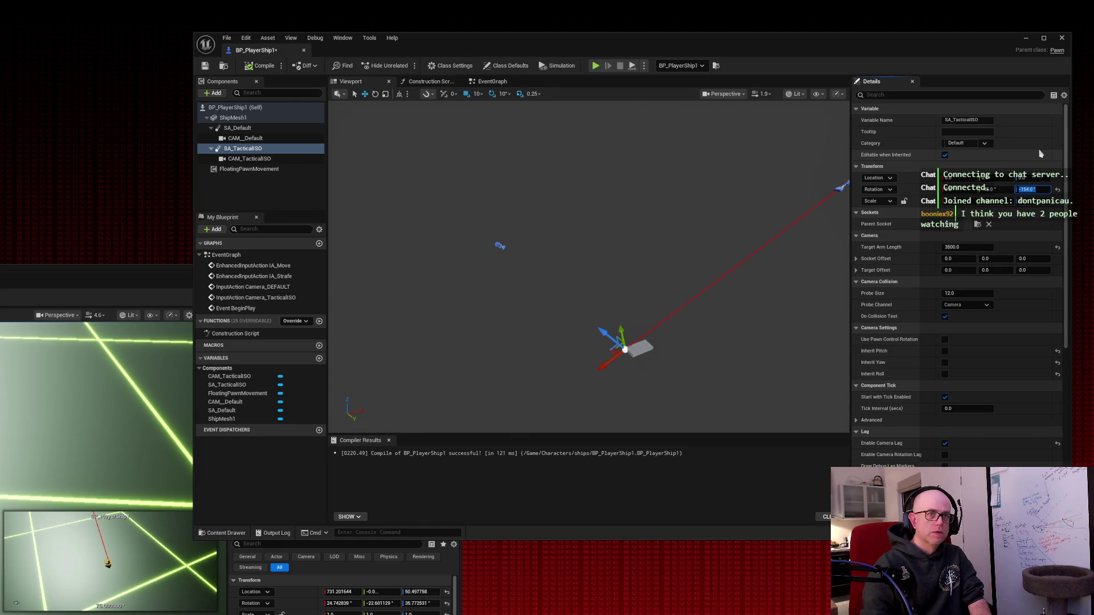
{"action": "type", "text": "-45"}
{"action": "key", "text": "Return"}
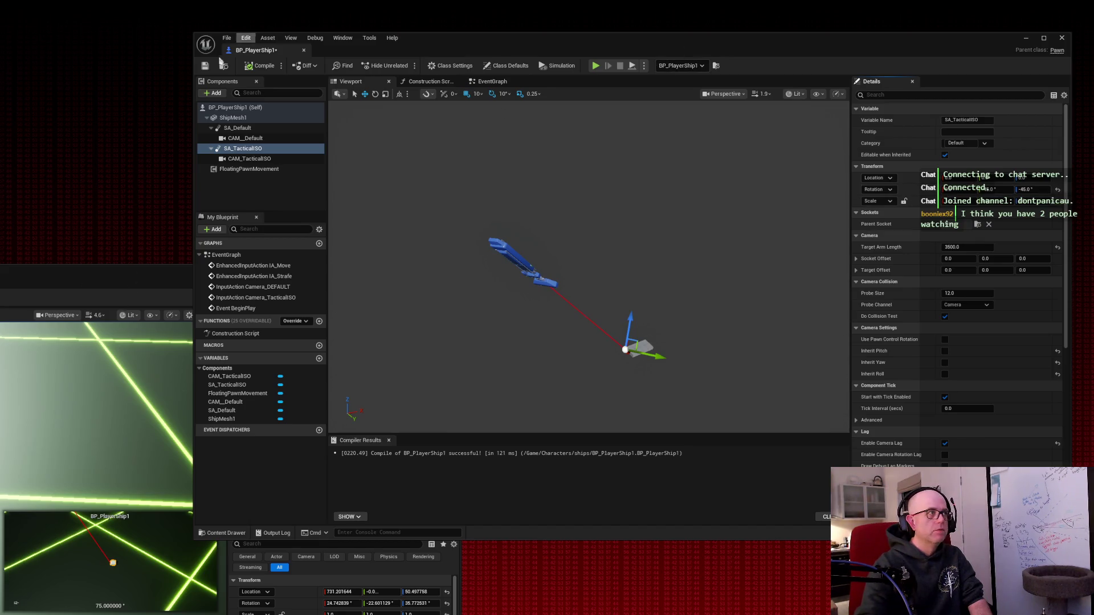
{"action": "left_click_drag", "start_coordinate": [466, 42], "coordinate": [1093, 103]}
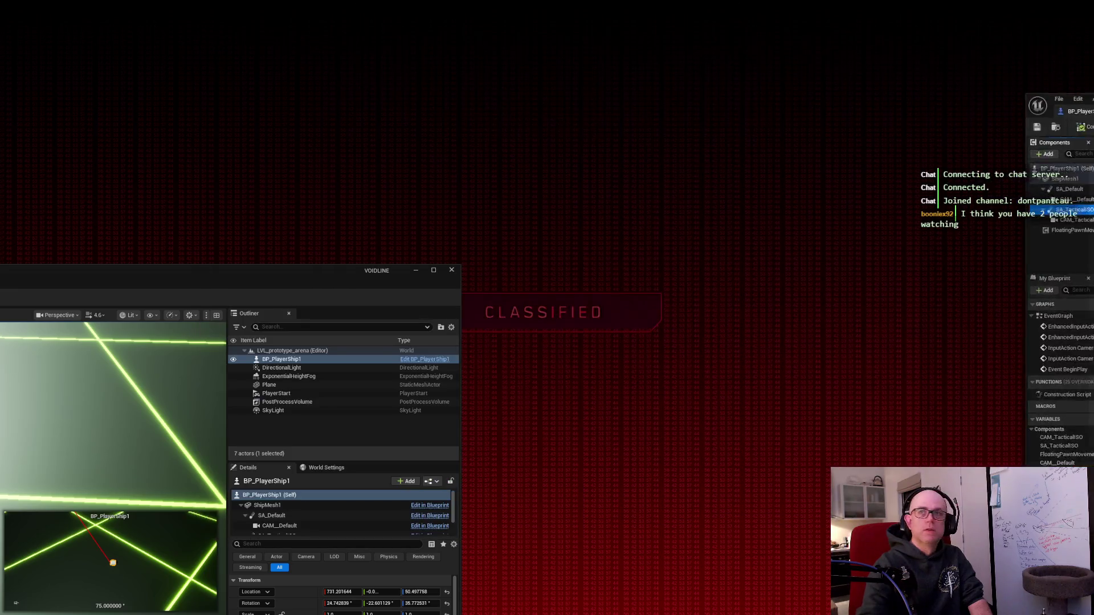
Step: Restore the level editor to full view, play-test the arena, then reopen BP_PlayerShip1
{"action": "left_click_drag", "start_coordinate": [117, 273], "coordinate": [722, 52]}
{"action": "key", "text": "Escape"}
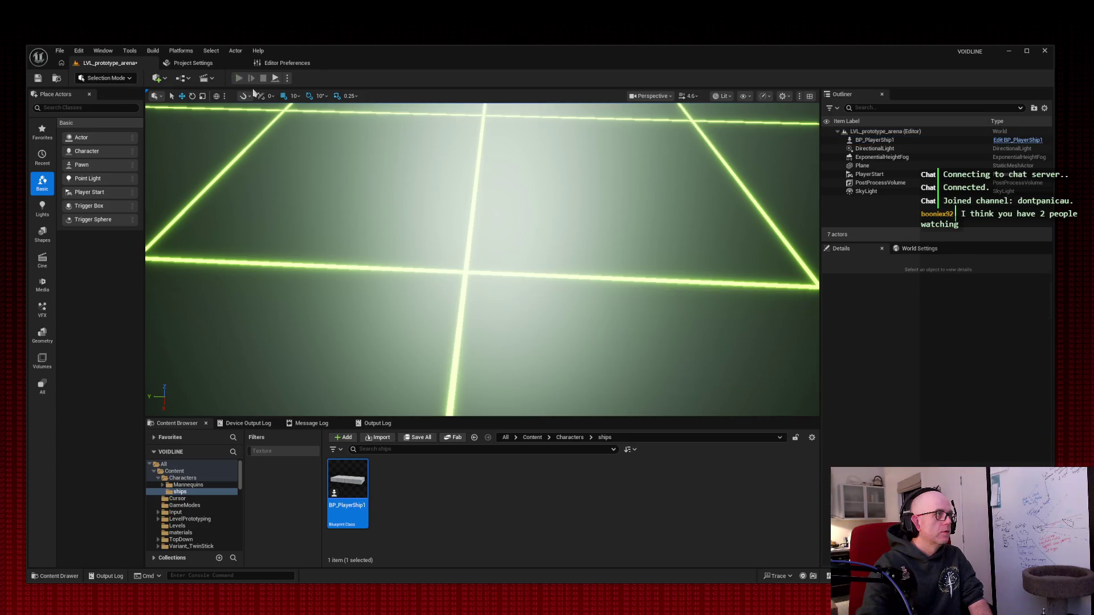
{"action": "left_click", "coordinate": [238, 78]}
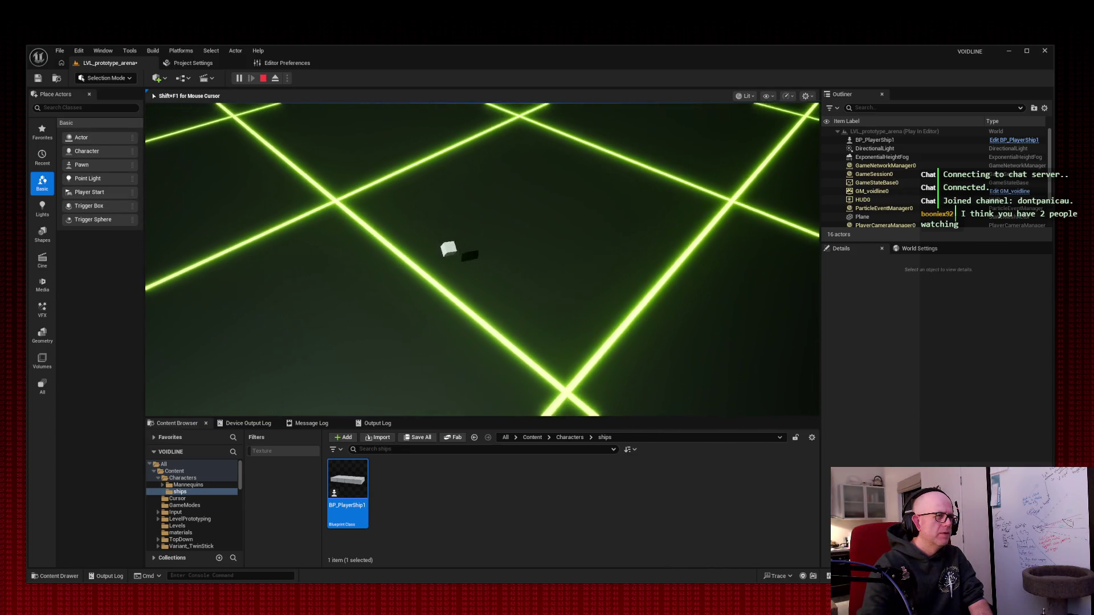
{"action": "key", "text": "Escape"}
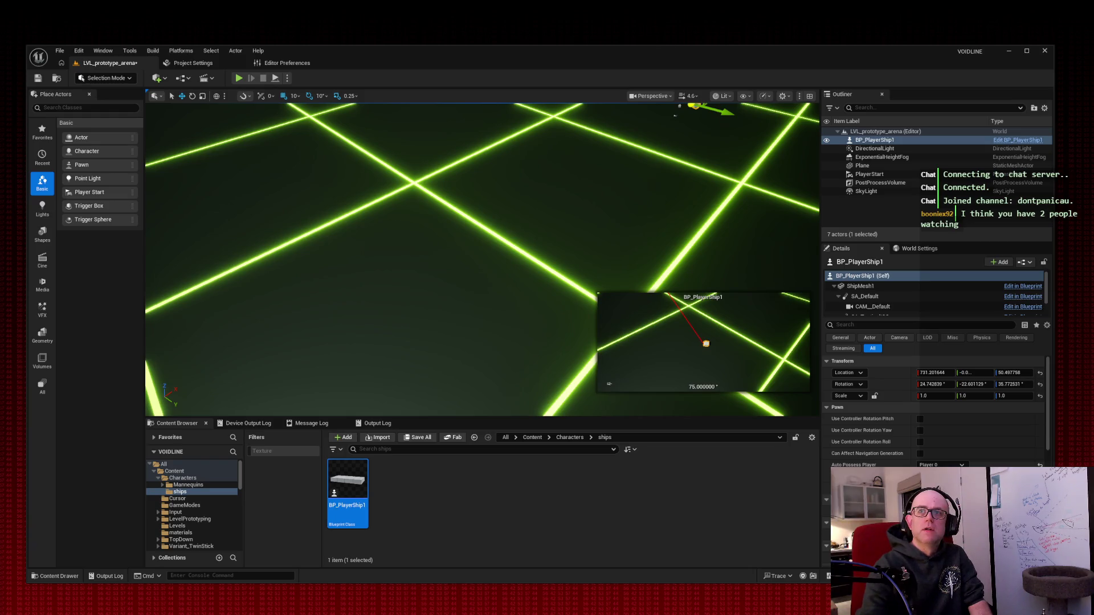
{"action": "double_click", "coordinate": [347, 484]}
Step: Dock the Blueprint as a main editor tab and play-test the arena, flying the ship forward
{"action": "left_click_drag", "start_coordinate": [167, 84], "coordinate": [392, 67]}
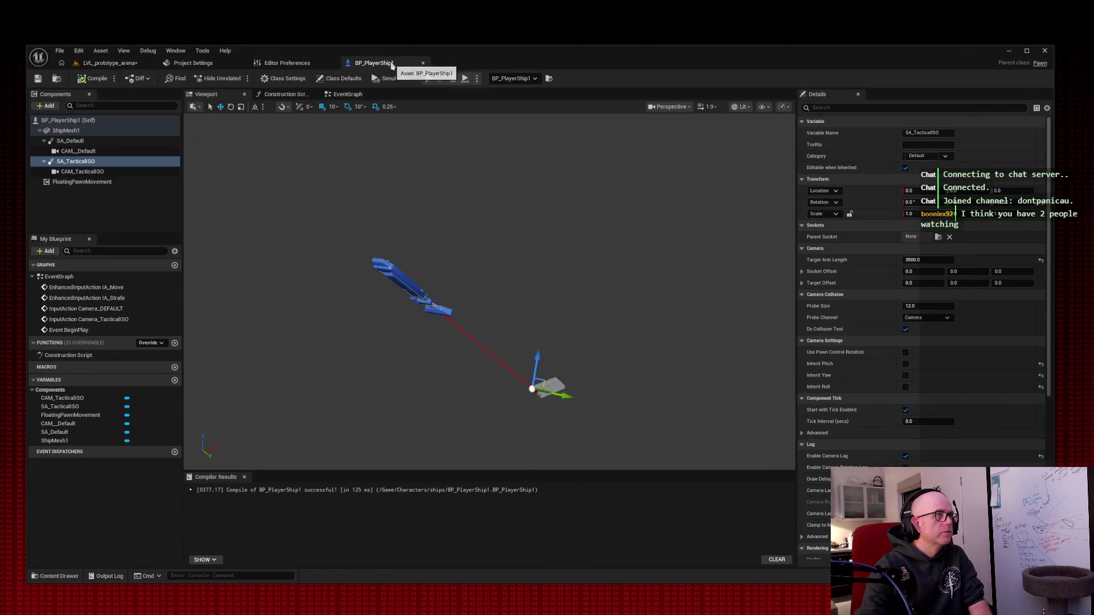
{"action": "left_click", "coordinate": [127, 64]}
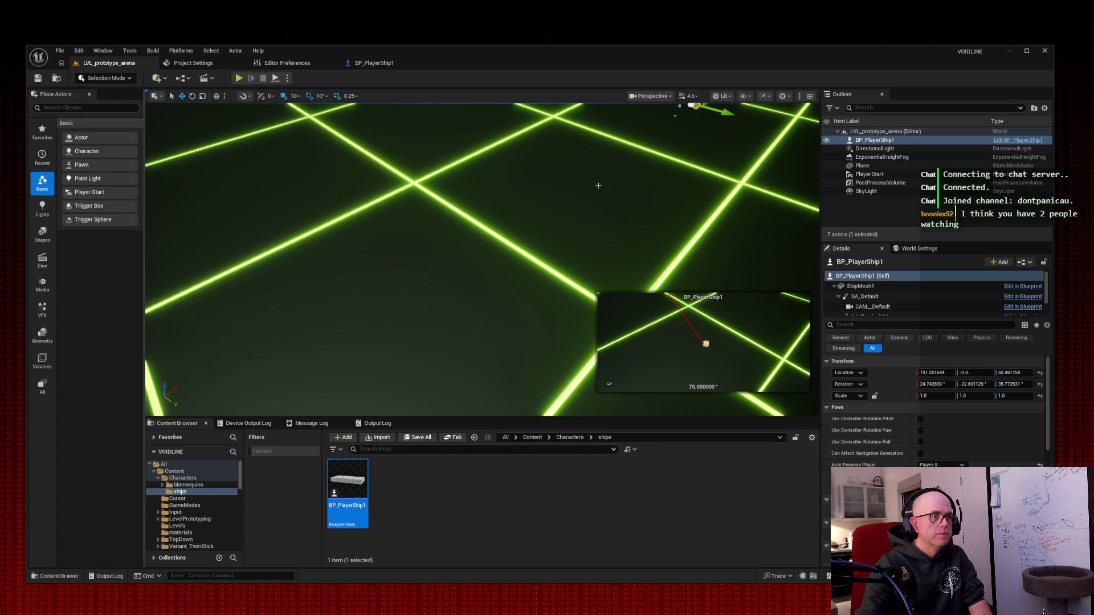
{"action": "left_click", "coordinate": [238, 78]}
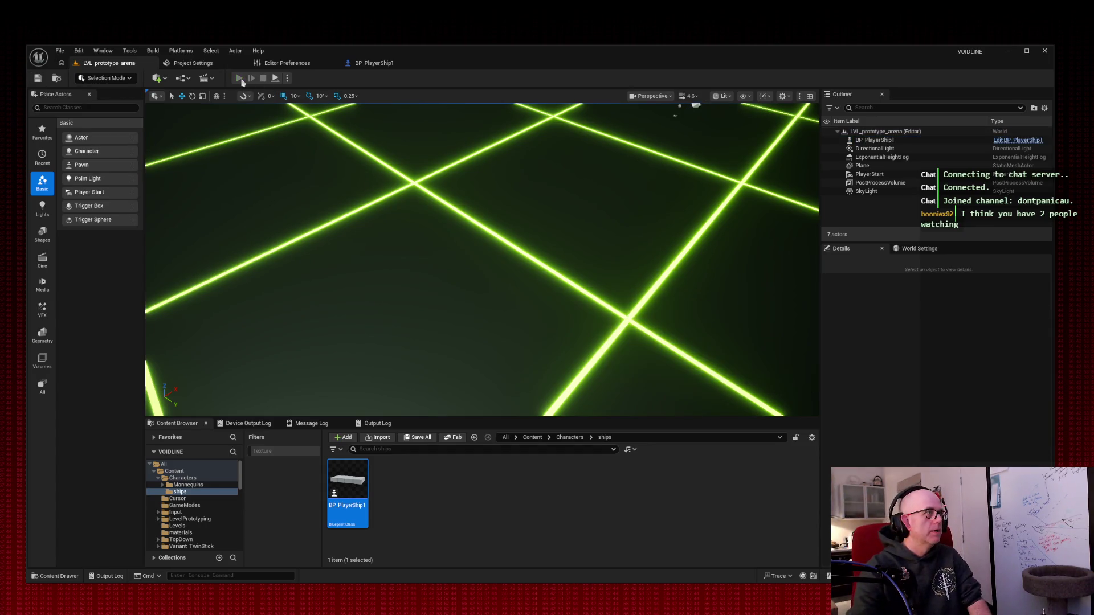
{"action": "left_click", "coordinate": [339, 144]}
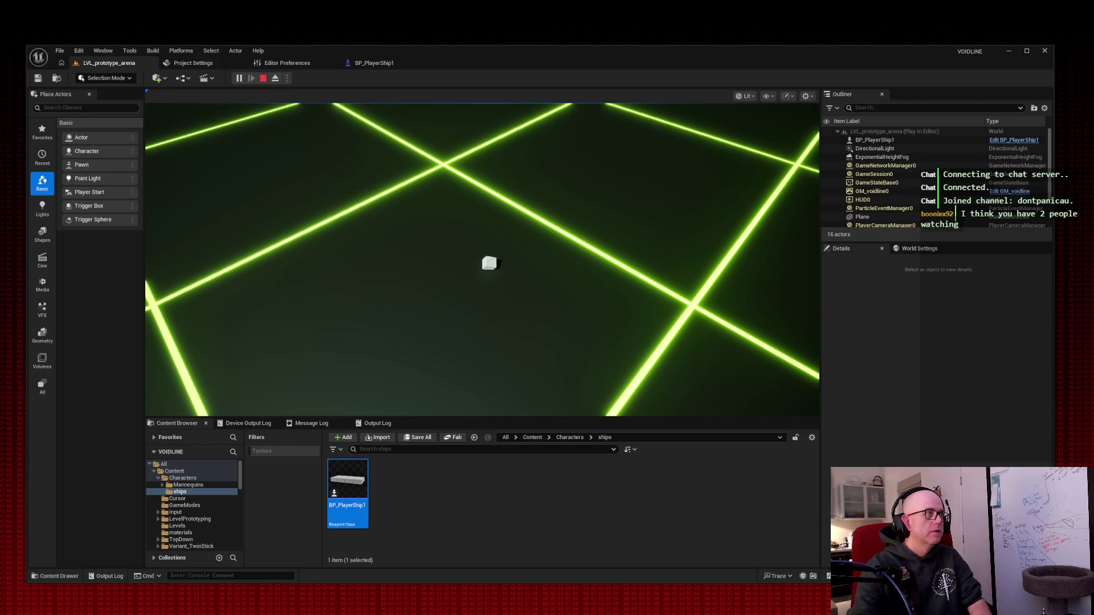
{"action": "key", "text": "w"}
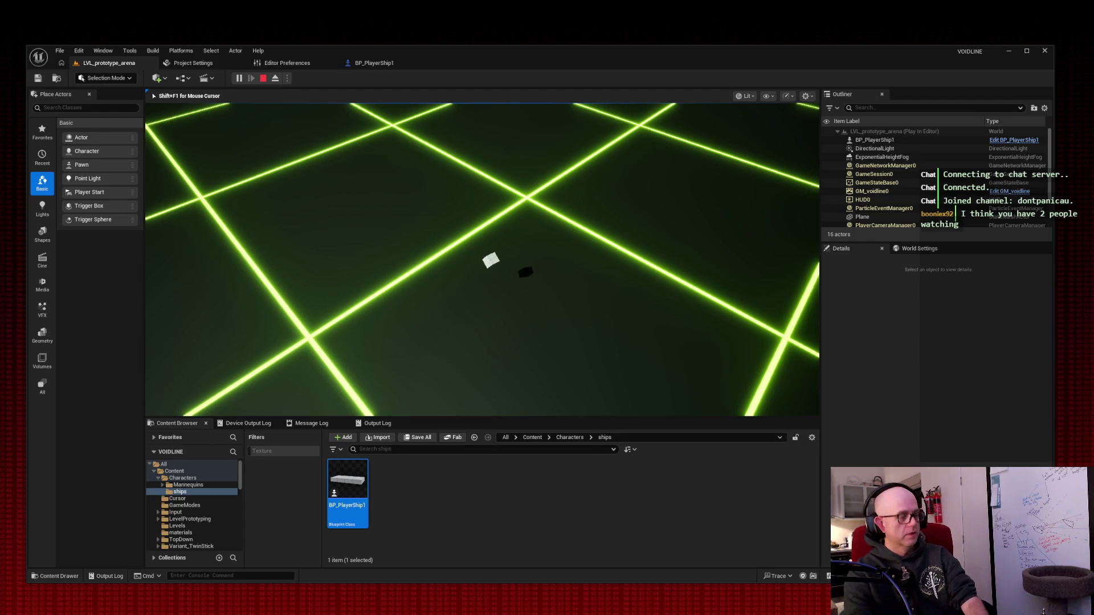
Step: Screenshot the play session, stop it and return to the BP_PlayerShip1 tab
{"action": "key", "text": "super+shift+s"}
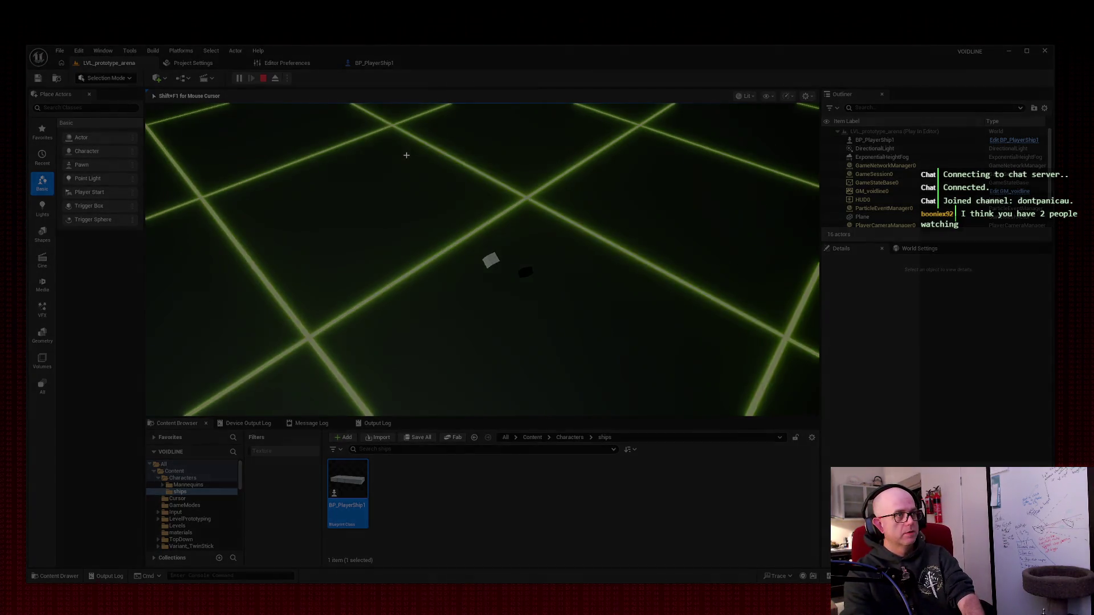
{"action": "mouse_move", "coordinate": [15, 21]}
{"action": "left_mouse_down"}
{"action": "mouse_move", "coordinate": [1031, 565]}
{"action": "mouse_move", "coordinate": [1070, 613]}
{"action": "left_mouse_up"}
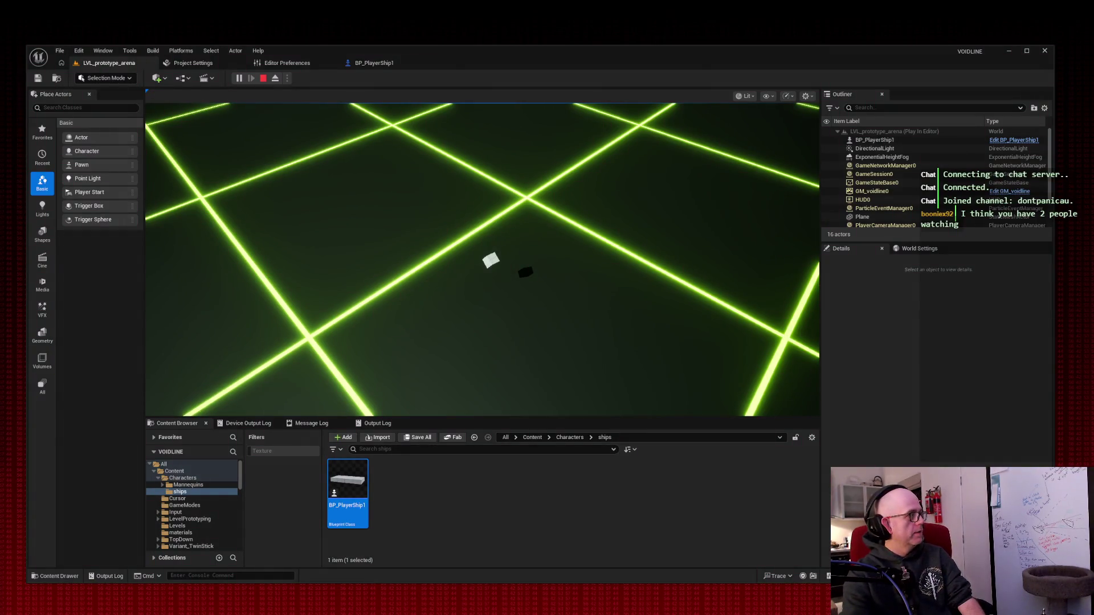
{"action": "key", "text": "Escape"}
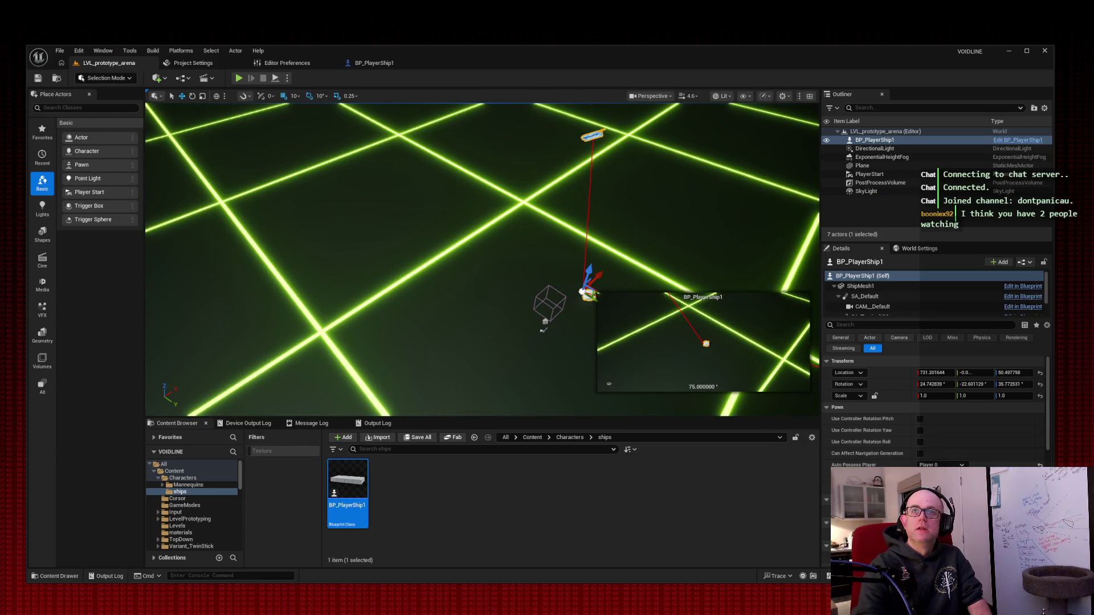
{"action": "left_click", "coordinate": [368, 65]}
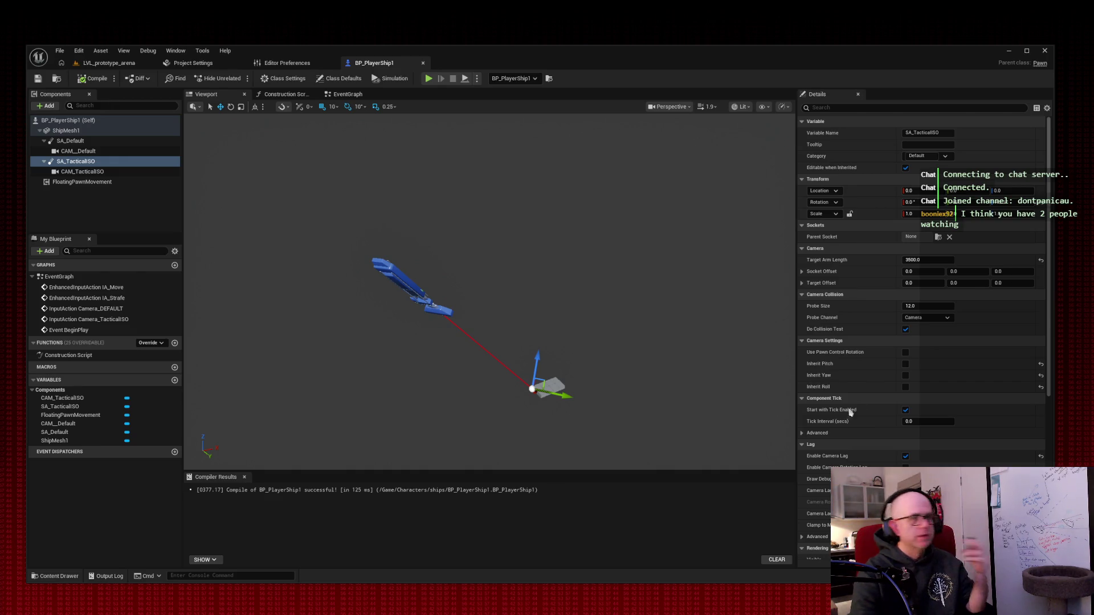
Step: Enable Inherit Pitch on the SA_TacticalISO spring arm
{"action": "left_click", "coordinate": [905, 387]}
Step: Enable Inherit Yaw and Inherit Roll on the spring arm and compile BP_PlayerShip1
{"action": "left_click", "coordinate": [905, 376]}
{"action": "left_click", "coordinate": [905, 364]}
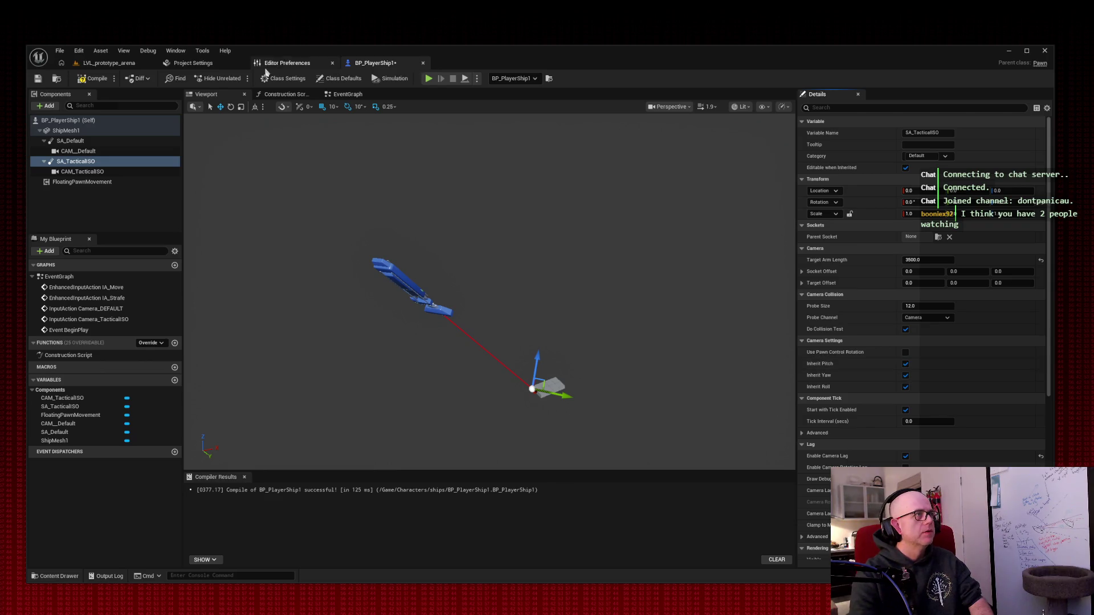
{"action": "left_click", "coordinate": [92, 82]}
Step: Play-test the arena level with the new camera settings, then return to BP_PlayerShip1
{"action": "left_click", "coordinate": [111, 64]}
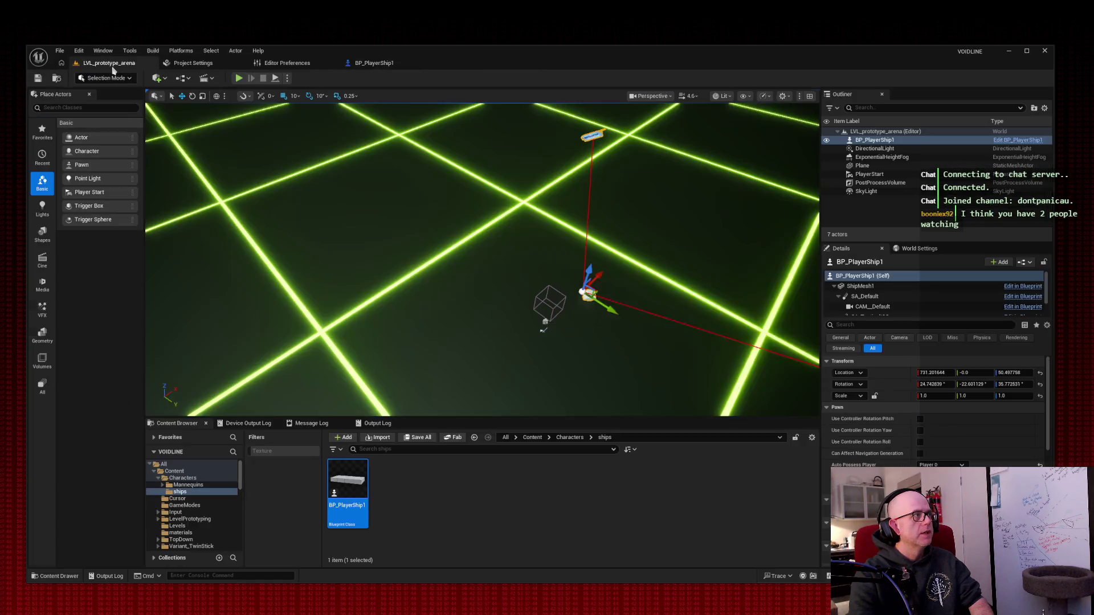
{"action": "left_click", "coordinate": [239, 78]}
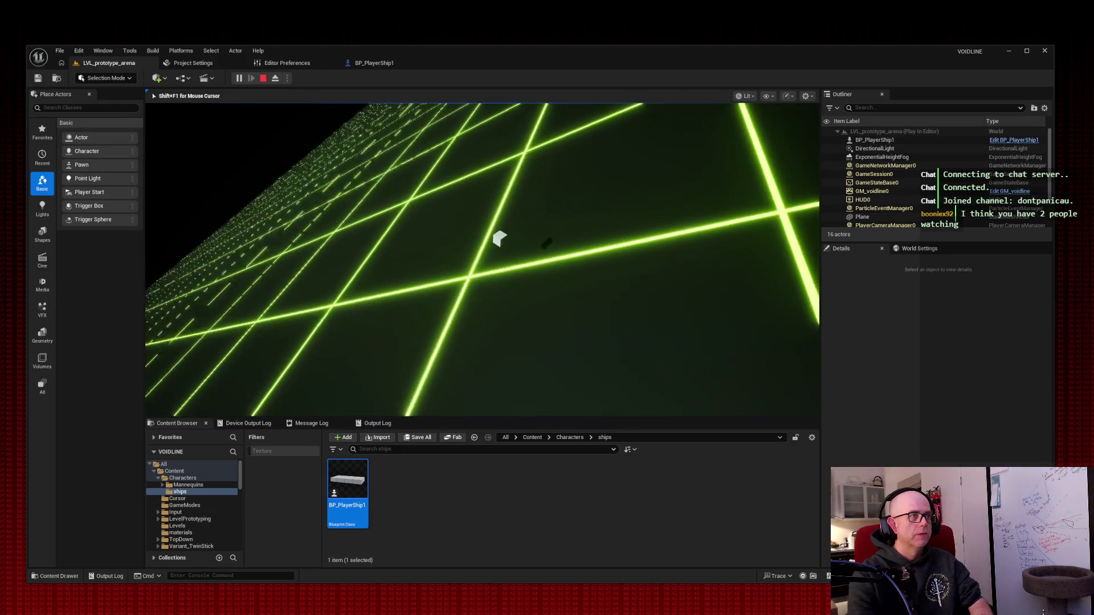
{"action": "key", "text": "Escape"}
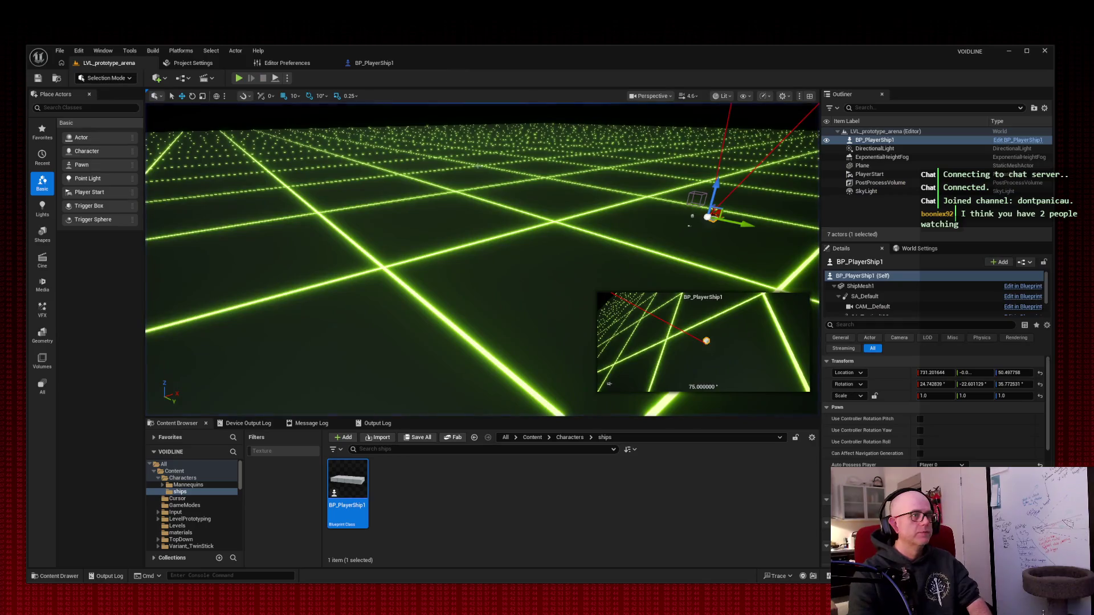
{"action": "left_click", "coordinate": [374, 63]}
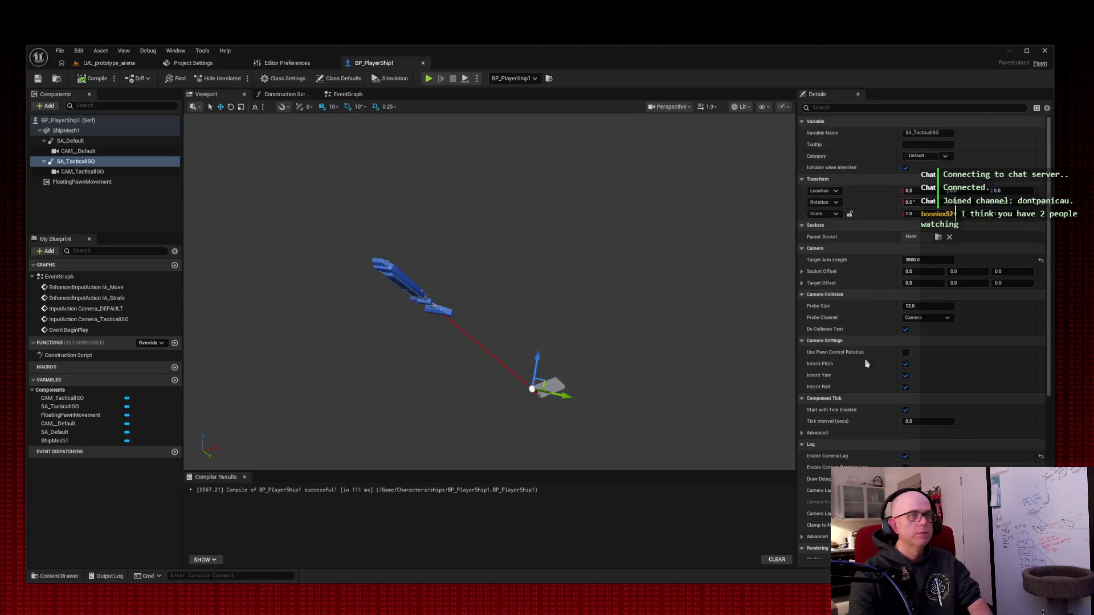
{"action": "left_click", "coordinate": [906, 387]}
{"action": "left_click", "coordinate": [905, 376]}
{"action": "left_click", "coordinate": [905, 364]}
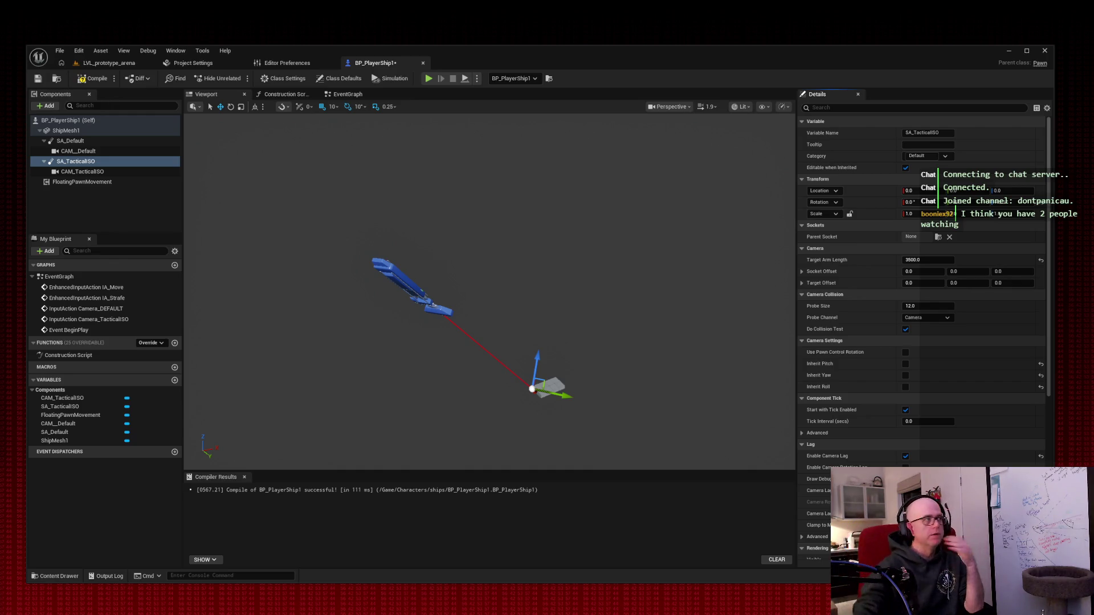
{"action": "left_click", "coordinate": [87, 132]}
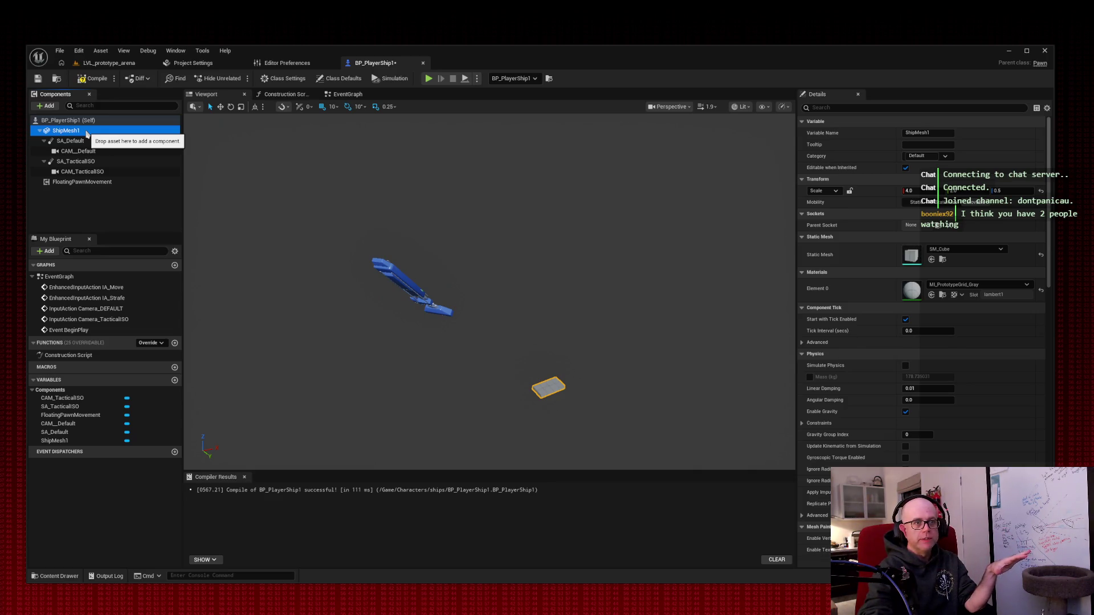
{"action": "left_click", "coordinate": [84, 121]}
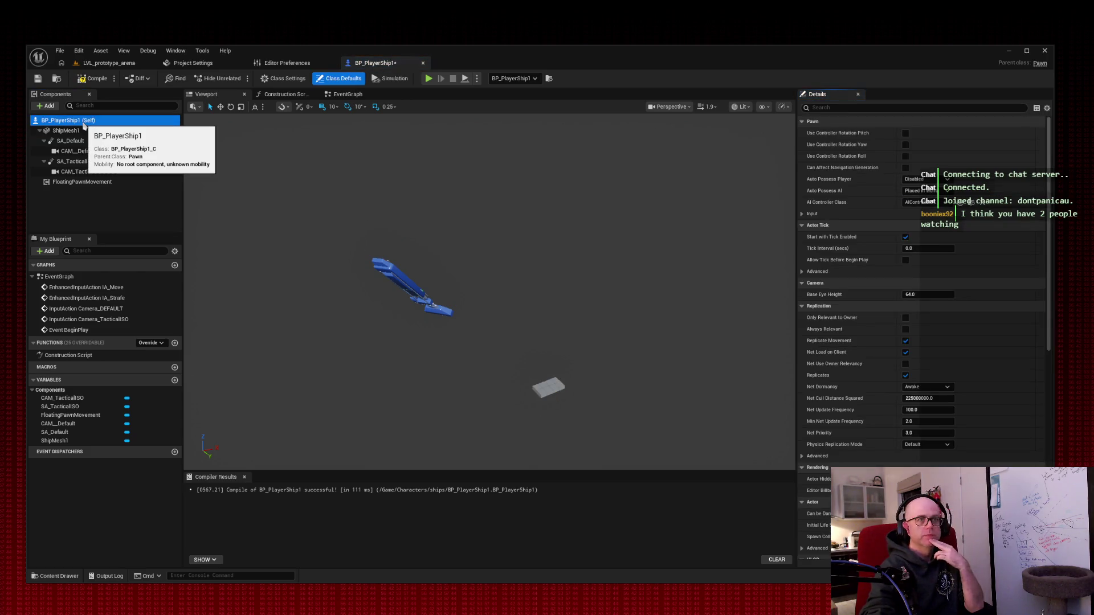
Step: Select SA_TacticalISO and frame the viewport on the spring arm and ship
{"action": "left_click", "coordinate": [77, 162]}
{"action": "key", "text": "f"}
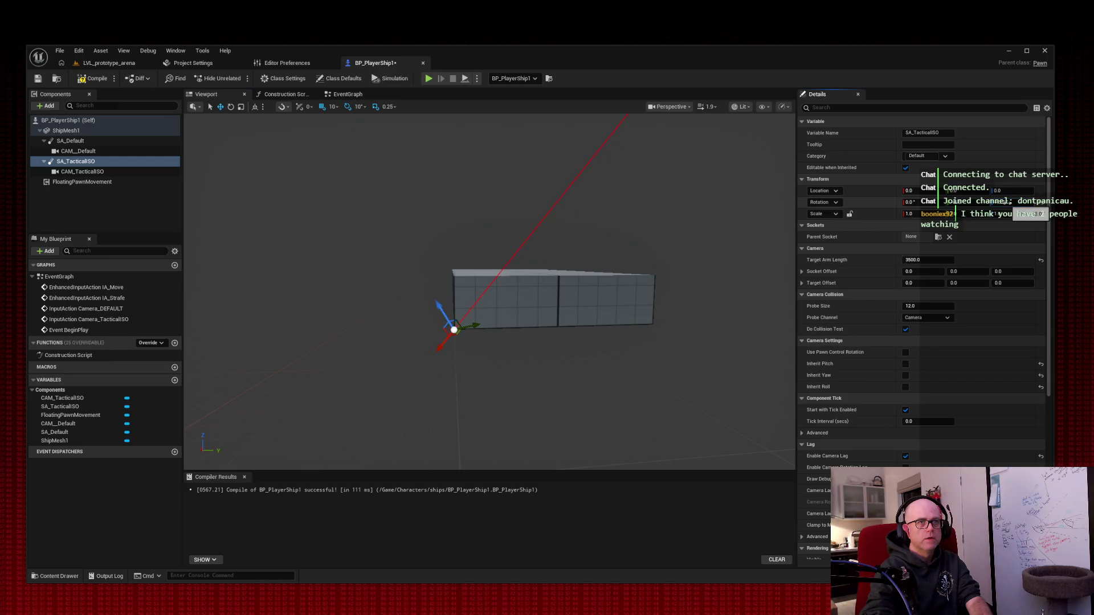
{"action": "key", "text": "Return"}
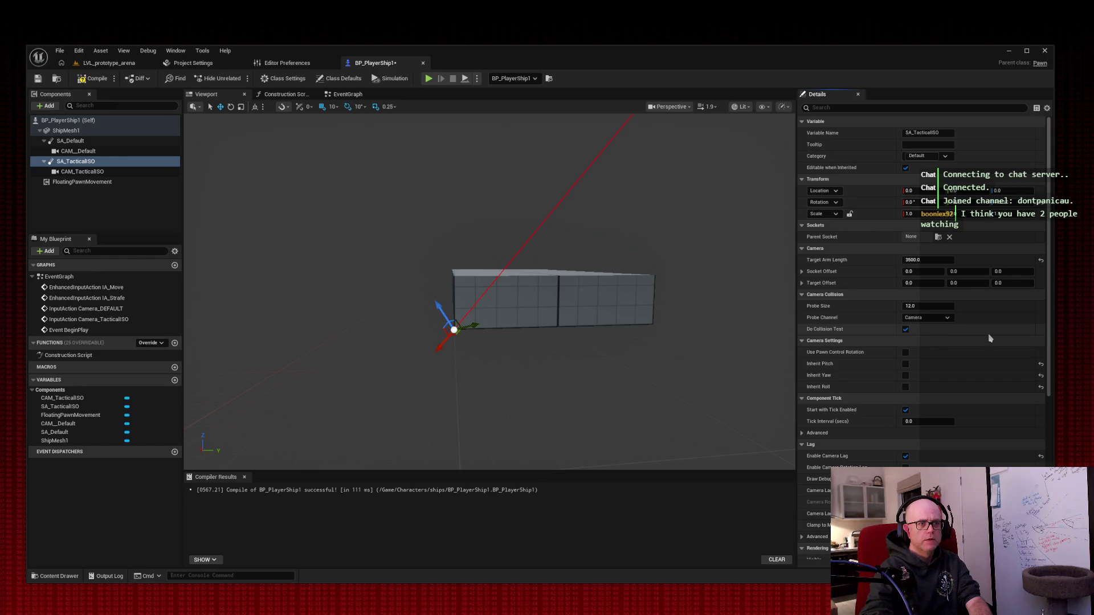
{"action": "scroll", "coordinate": [989, 338], "scroll_direction": "down", "scroll_amount": 7}
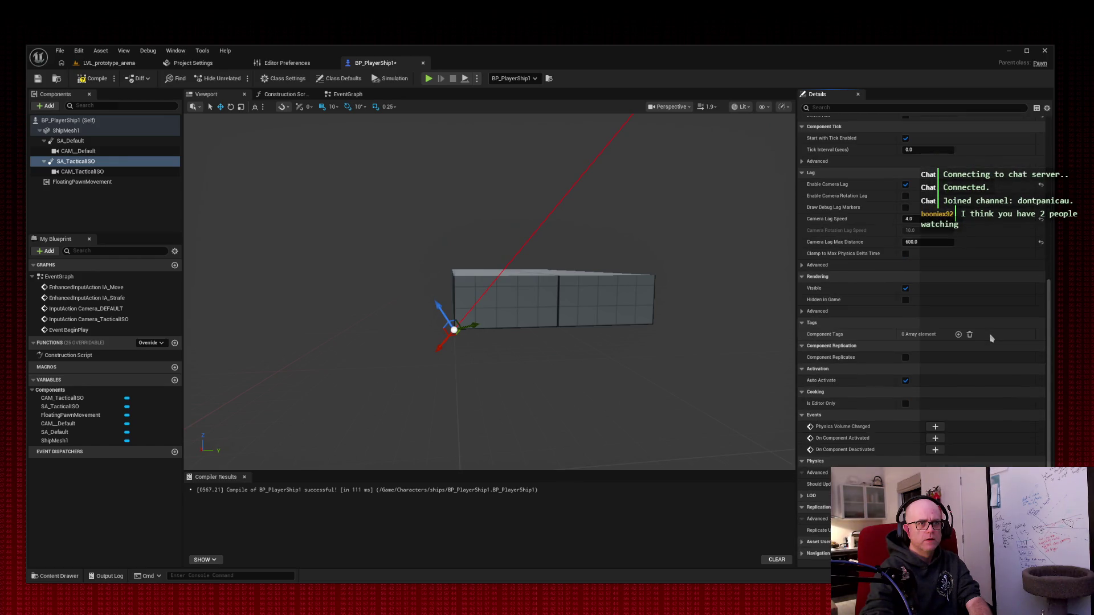
{"action": "scroll", "coordinate": [991, 338], "scroll_direction": "up", "scroll_amount": 10}
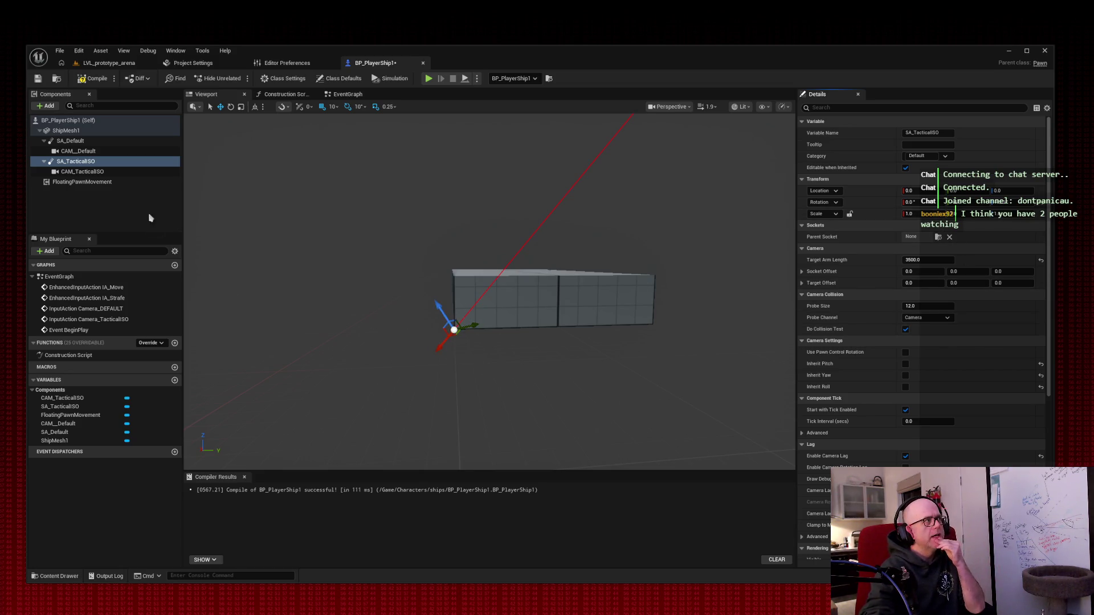
Step: Review the Details of CAM_TacticalISO, SA_TacticalISO and ShipMesh1 (SM_Cube, MI_PrototypeGrid_Gray)
{"action": "left_click", "coordinate": [84, 172]}
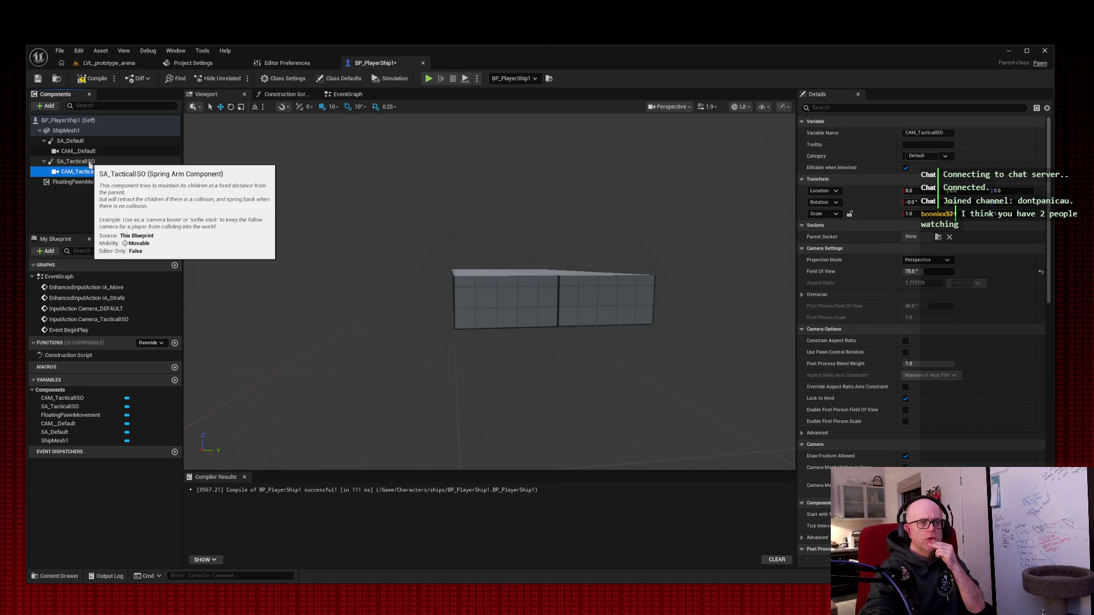
{"action": "left_click", "coordinate": [89, 163]}
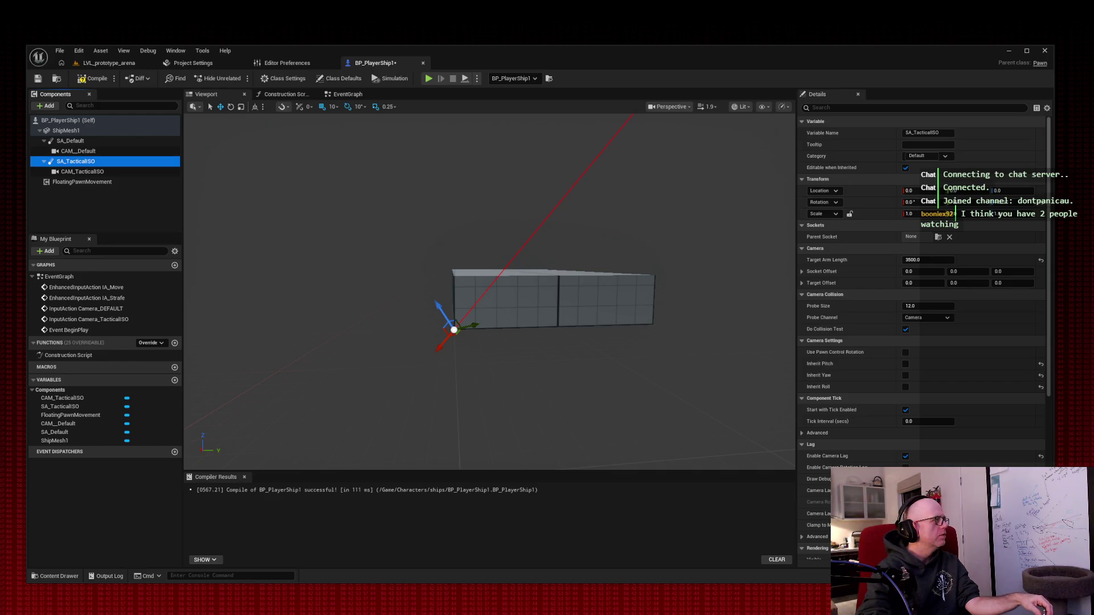
{"action": "left_click", "coordinate": [85, 132]}
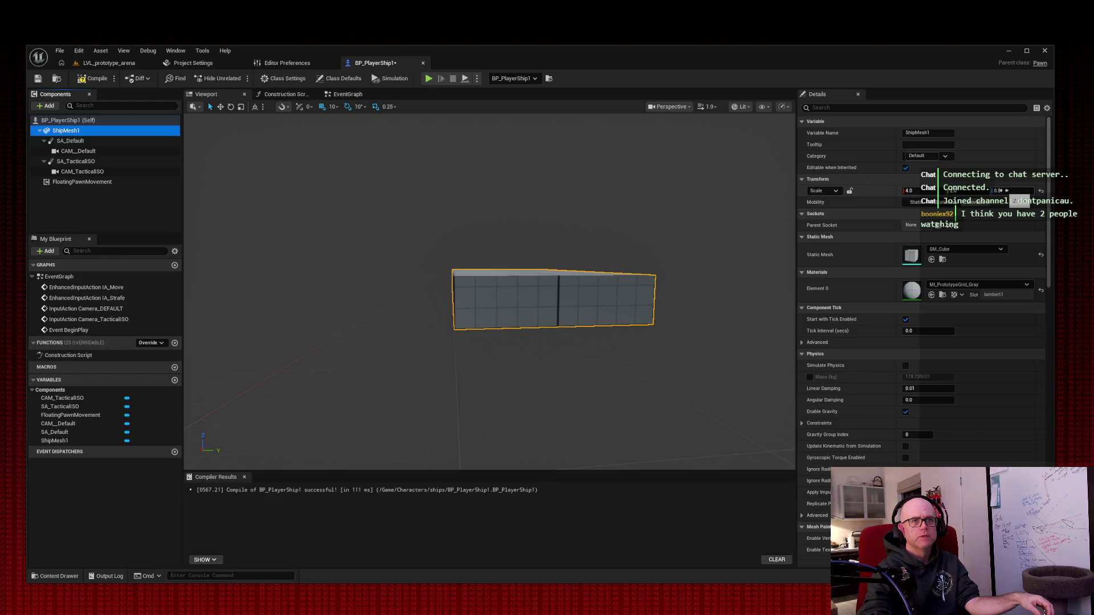
{"action": "left_click", "coordinate": [868, 108]}
{"action": "type", "text": "rotat"}
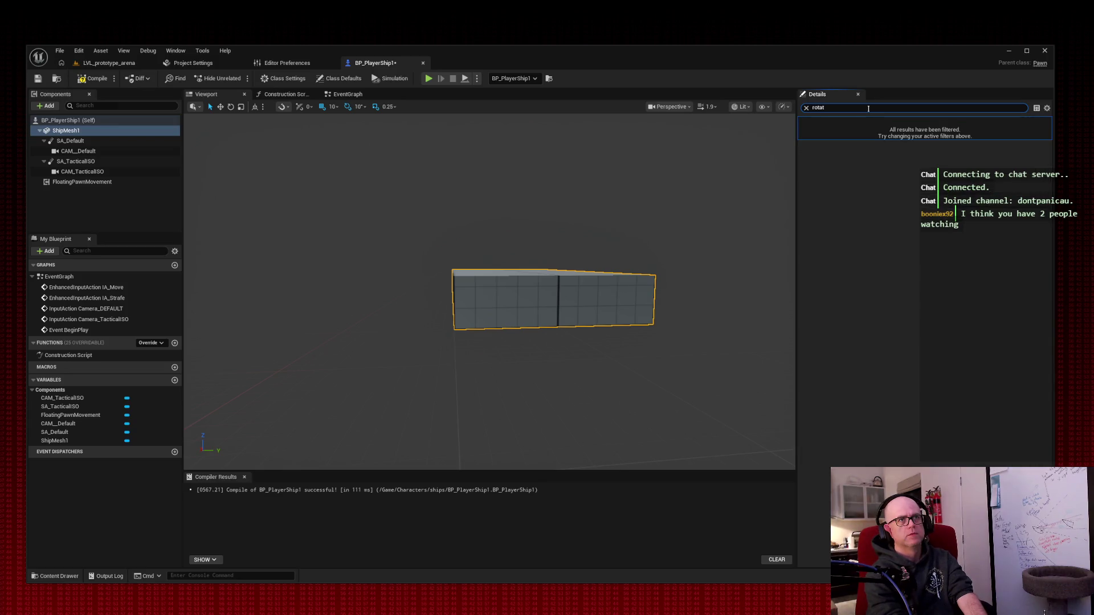
{"action": "key", "text": "BackSpace"}
{"action": "key", "text": "BackSpace"}
{"action": "key", "text": "BackSpace"}
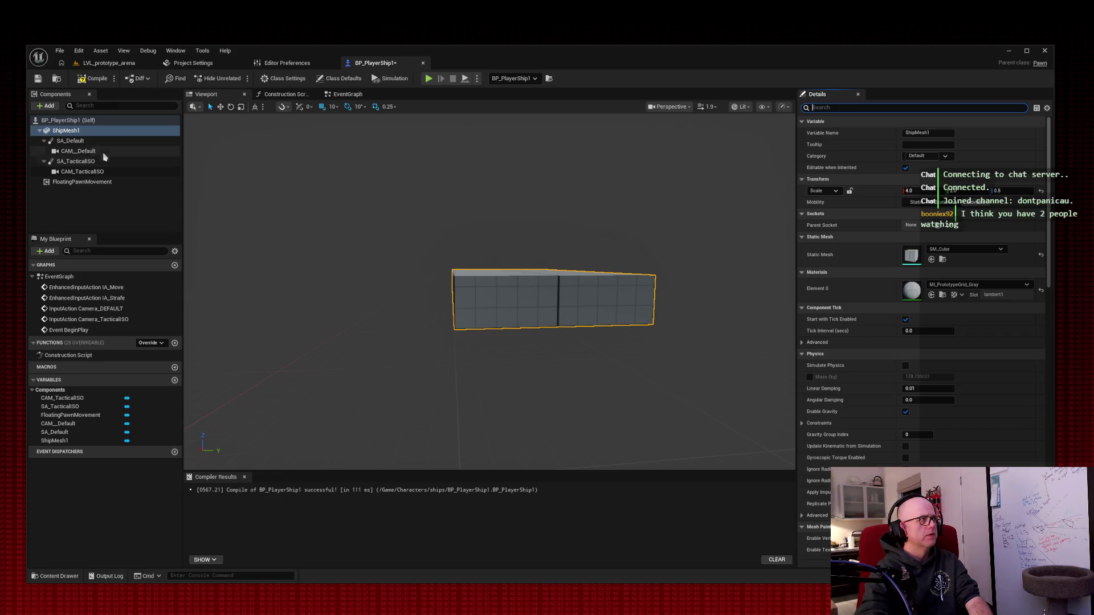
{"action": "left_click", "coordinate": [76, 161]}
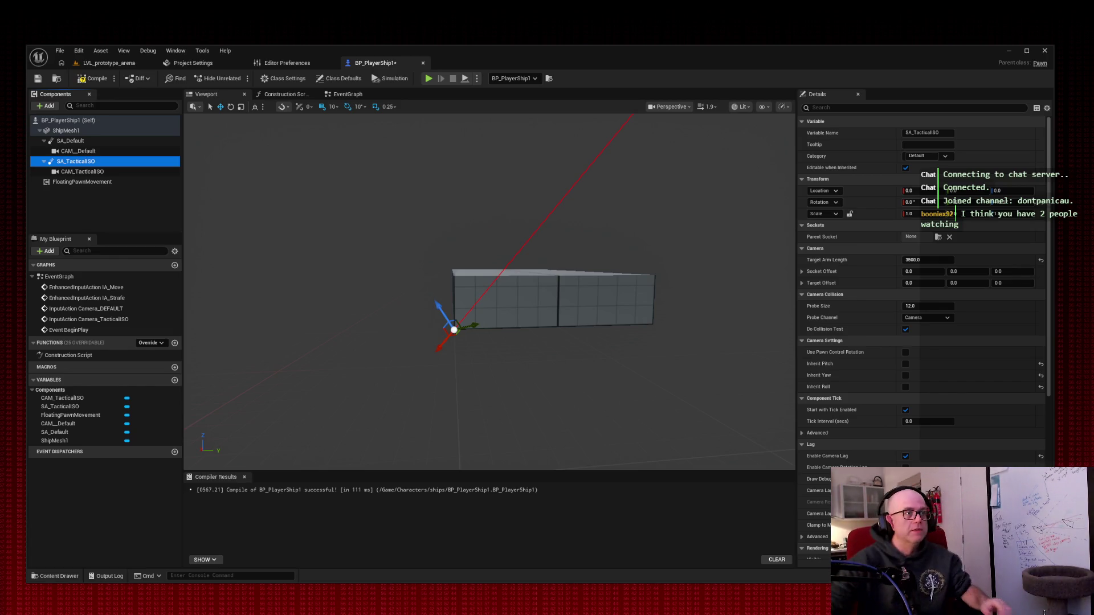
{"action": "left_click", "coordinate": [675, 84]}
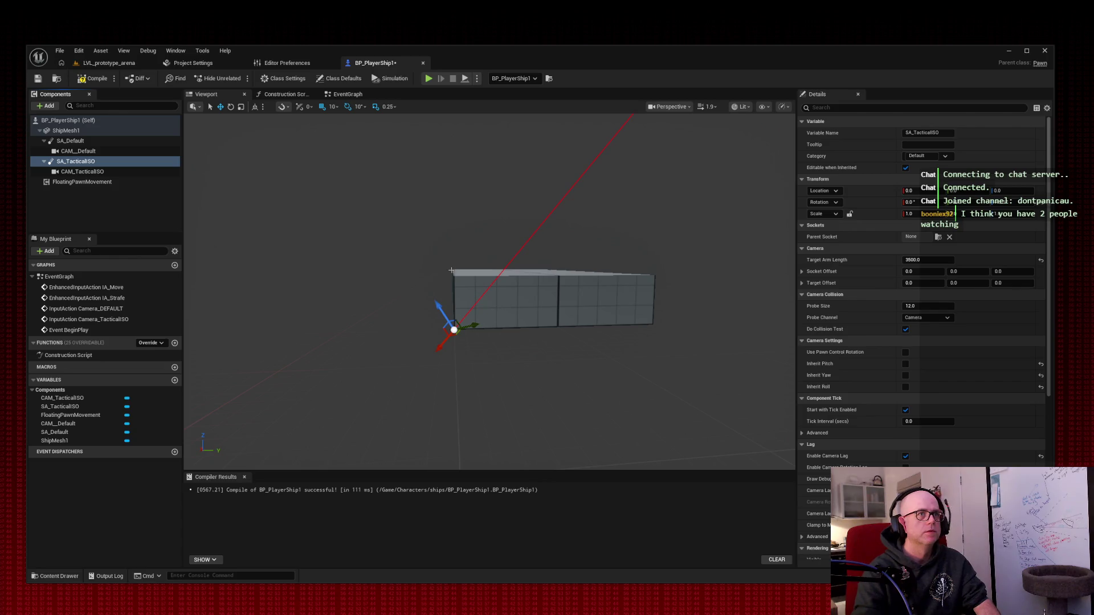
Step: Try a tilt on the spring arm's transform, undo it, and orbit the preview farther out
{"action": "left_click_drag", "start_coordinate": [13, 25], "coordinate": [1067, 601]}
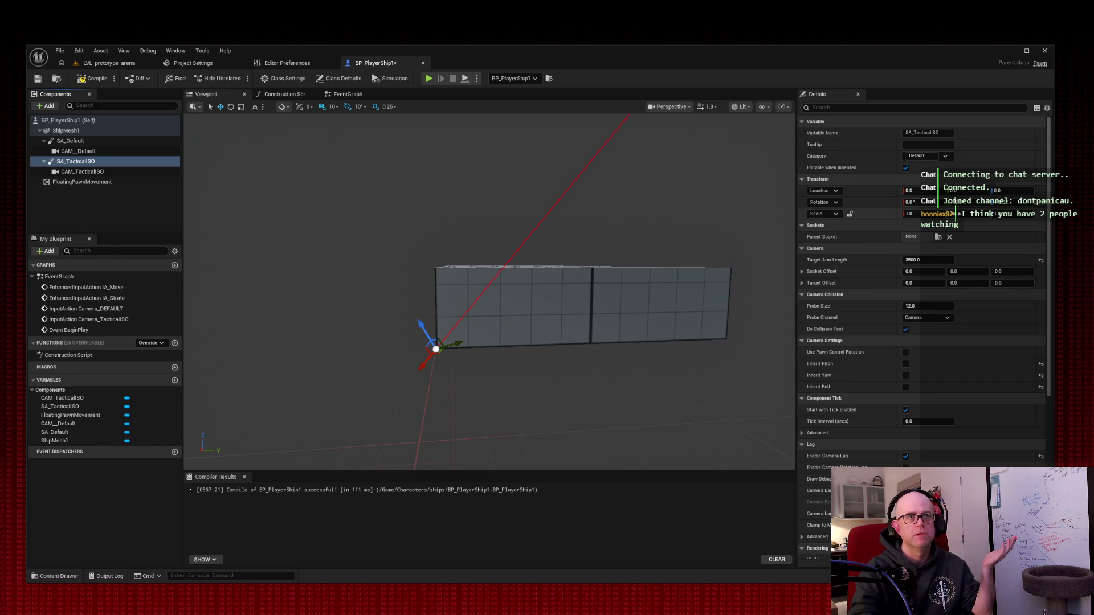
{"action": "left_click", "coordinate": [986, 214]}
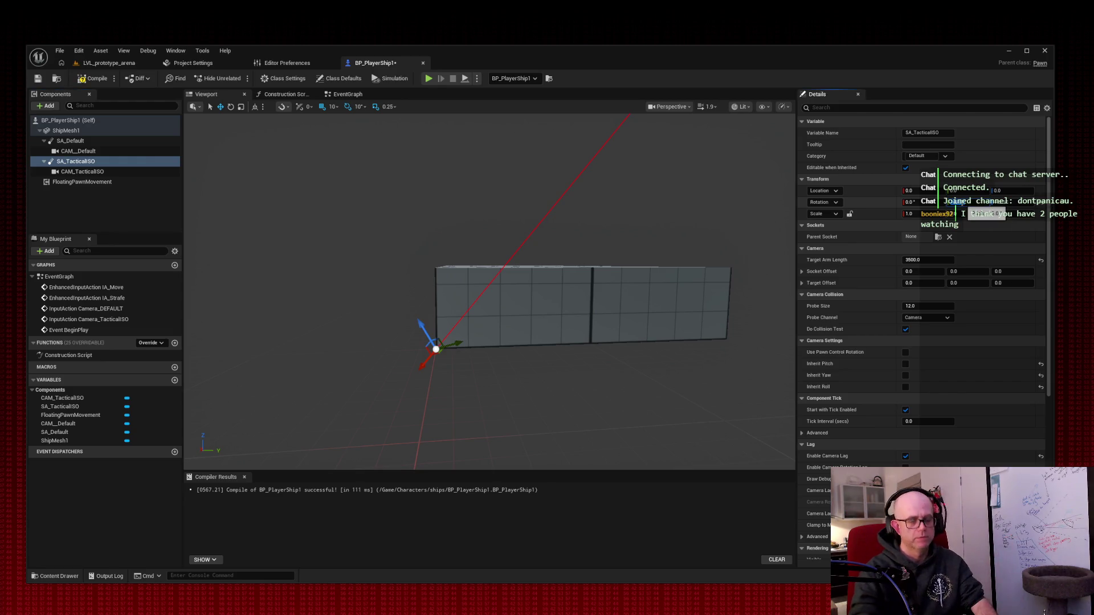
{"action": "key", "text": "Return"}
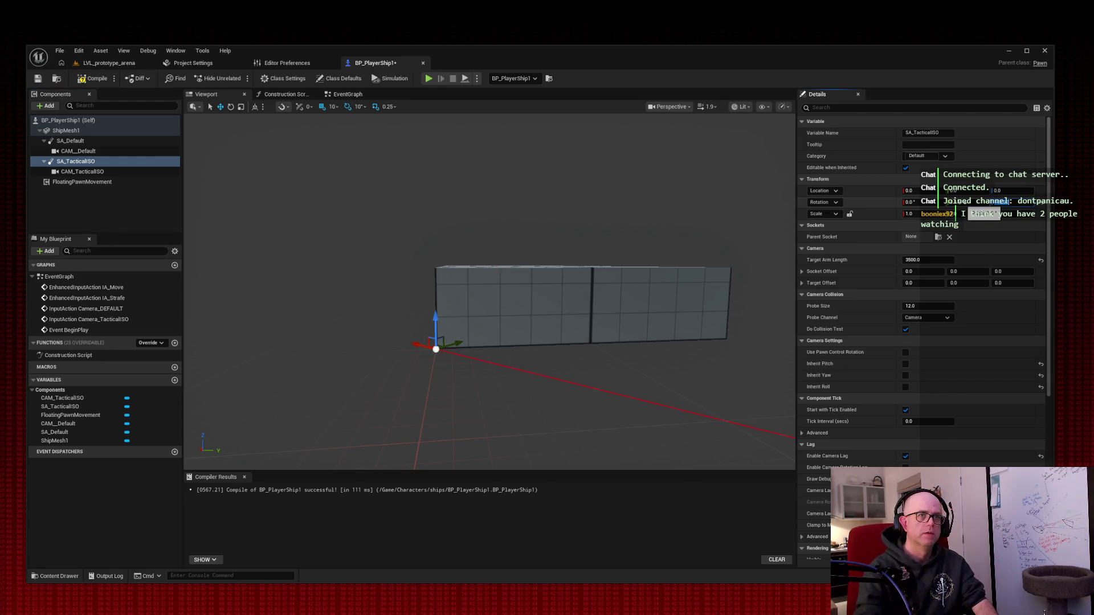
{"action": "key", "text": "ctrl+z"}
{"action": "mouse_move", "coordinate": [630, 163]}
{"action": "left_mouse_down"}
{"action": "mouse_move", "coordinate": [542, 188]}
{"action": "mouse_move", "coordinate": [524, 215]}
{"action": "left_mouse_up"}
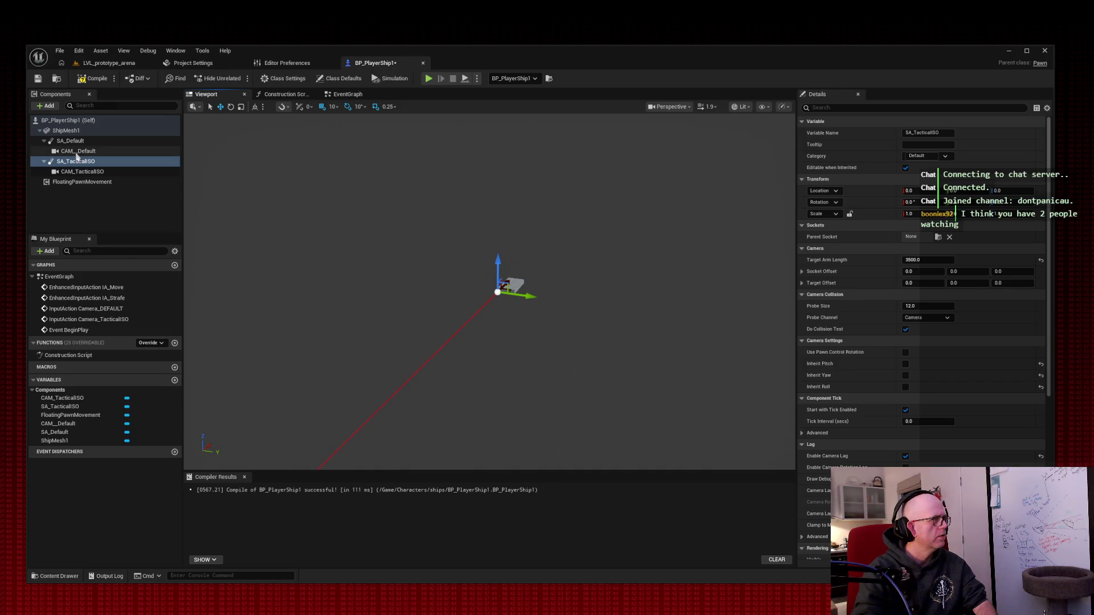
Step: Inspect the CAM_TacticalISO rotation, then switch to the LVL_prototype_arena level
{"action": "left_click", "coordinate": [82, 171]}
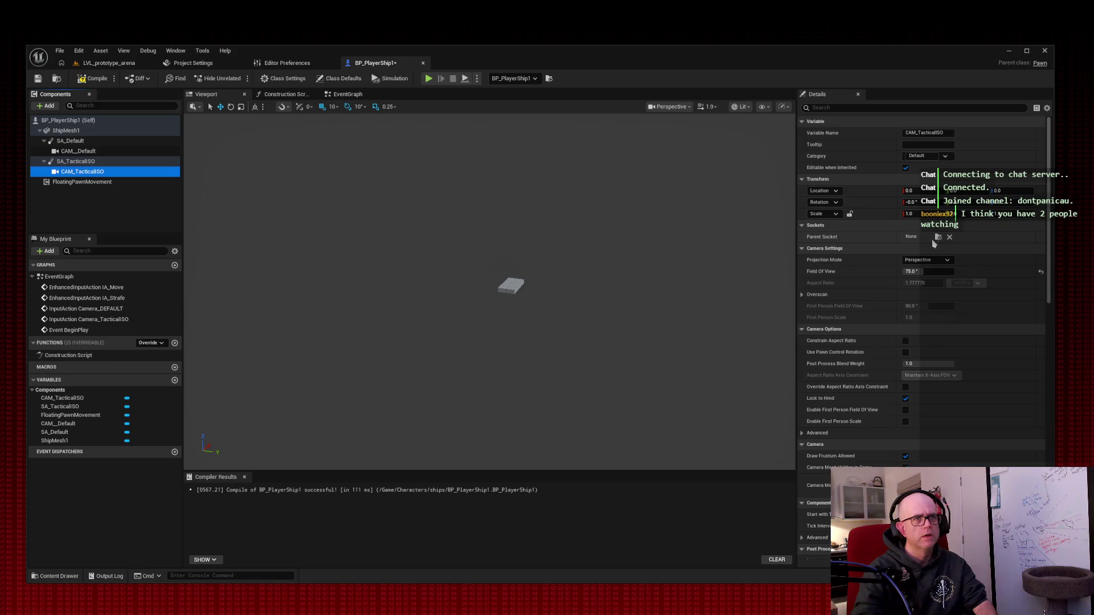
{"action": "left_click", "coordinate": [951, 202]}
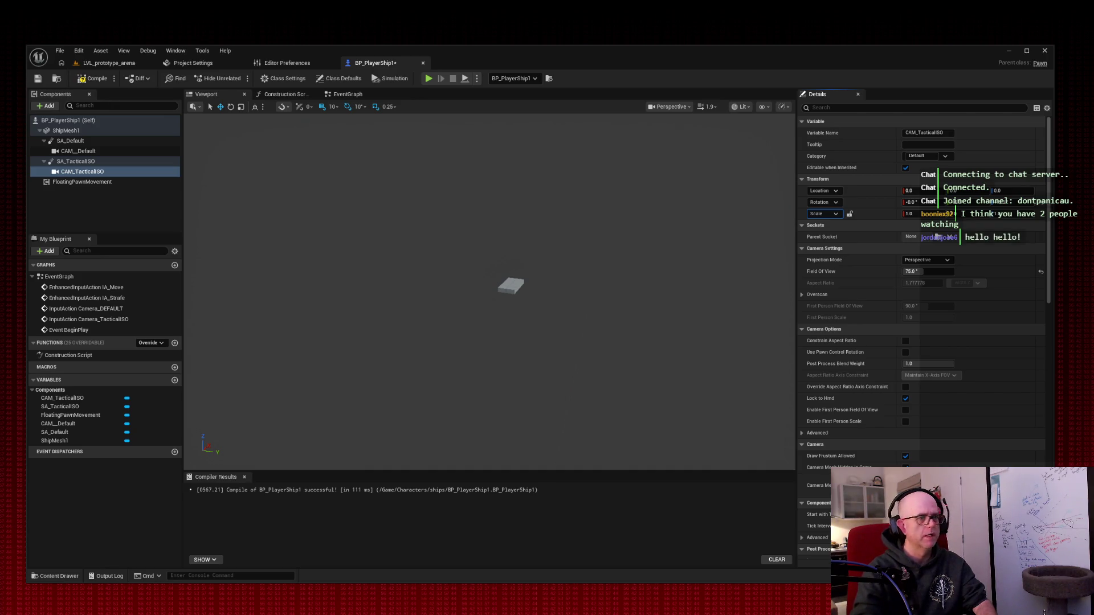
{"action": "left_click", "coordinate": [120, 64]}
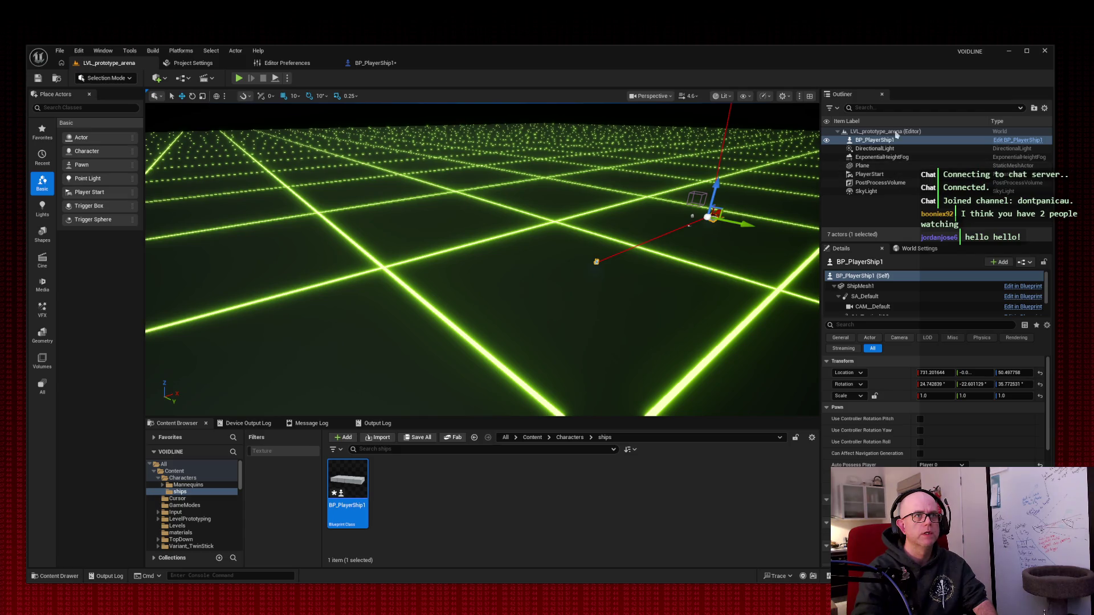
Step: Select BP_PlayerShip1 in the level to preview its camera and detach its Blueprint tab into a separate window
{"action": "left_click", "coordinate": [896, 141]}
{"action": "left_click", "coordinate": [896, 142]}
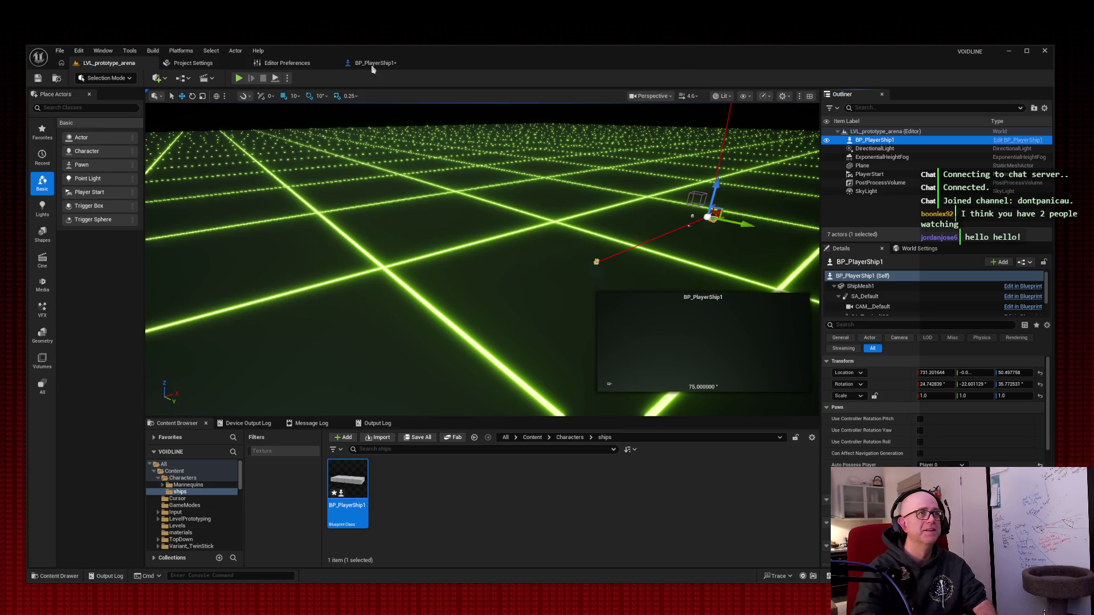
{"action": "left_click", "coordinate": [313, 61]}
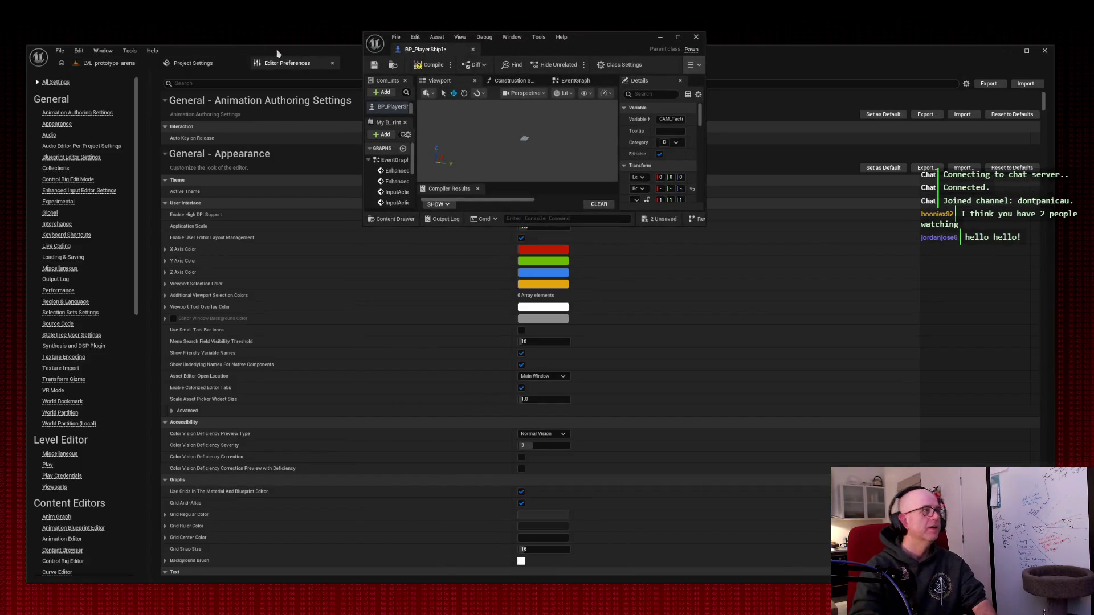
{"action": "left_click", "coordinate": [122, 62]}
Step: Move the main editor down-left and enlarge the Blueprint window over the right side
{"action": "left_click_drag", "start_coordinate": [330, 57], "coordinate": [230, 104]}
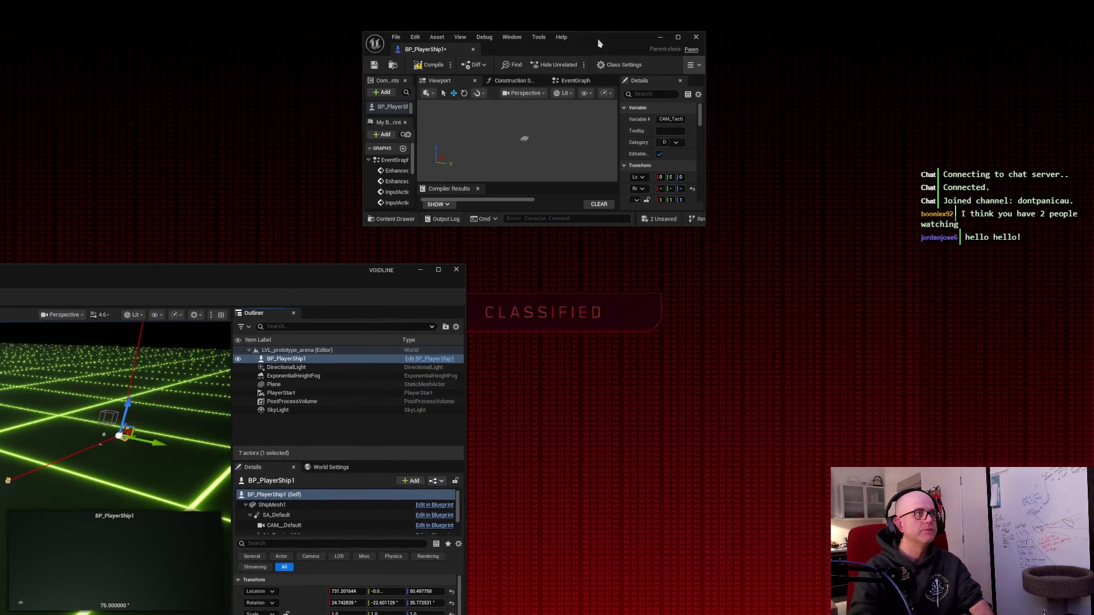
{"action": "mouse_move", "coordinate": [602, 42]}
{"action": "left_mouse_down"}
{"action": "mouse_move", "coordinate": [567, 38]}
{"action": "mouse_move", "coordinate": [459, 261]}
{"action": "mouse_move", "coordinate": [460, 326]}
{"action": "left_mouse_up"}
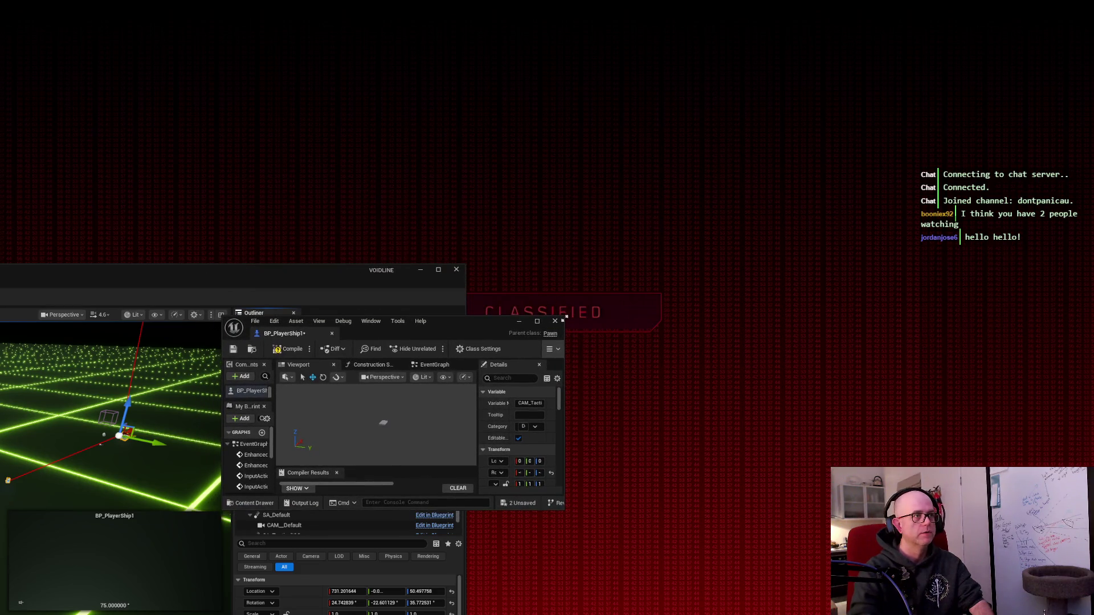
{"action": "mouse_move", "coordinate": [564, 315]}
{"action": "left_mouse_down"}
{"action": "mouse_move", "coordinate": [781, 80]}
{"action": "mouse_move", "coordinate": [1047, 9]}
{"action": "left_mouse_up"}
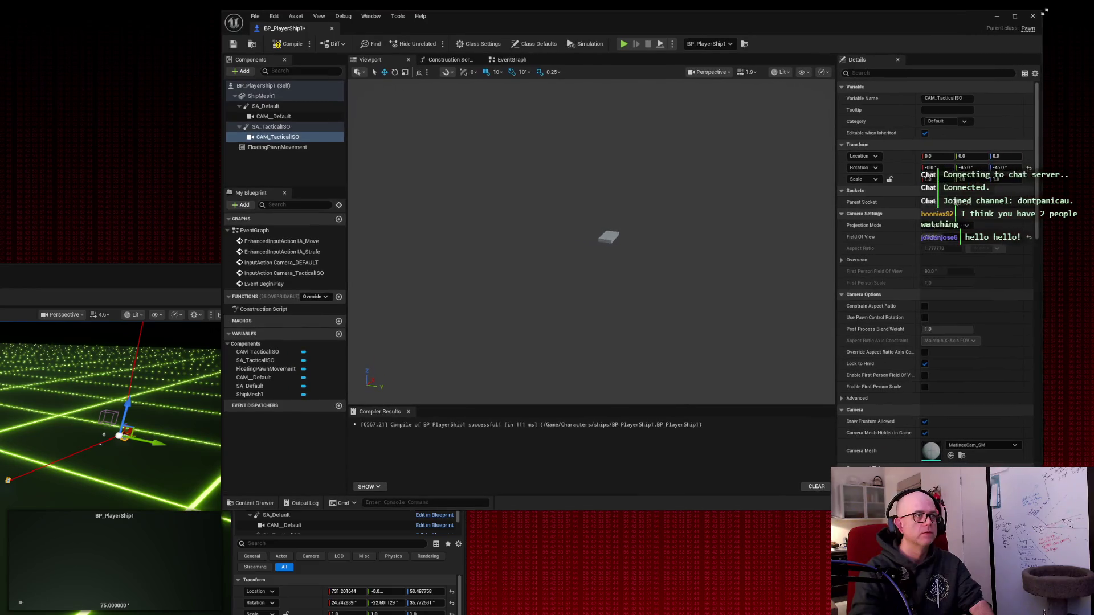
Step: Adjust the tactical camera's rotation: enter -45, then set Y and Z to 0, and compile
{"action": "left_click_drag", "start_coordinate": [975, 167], "coordinate": [1034, 168]}
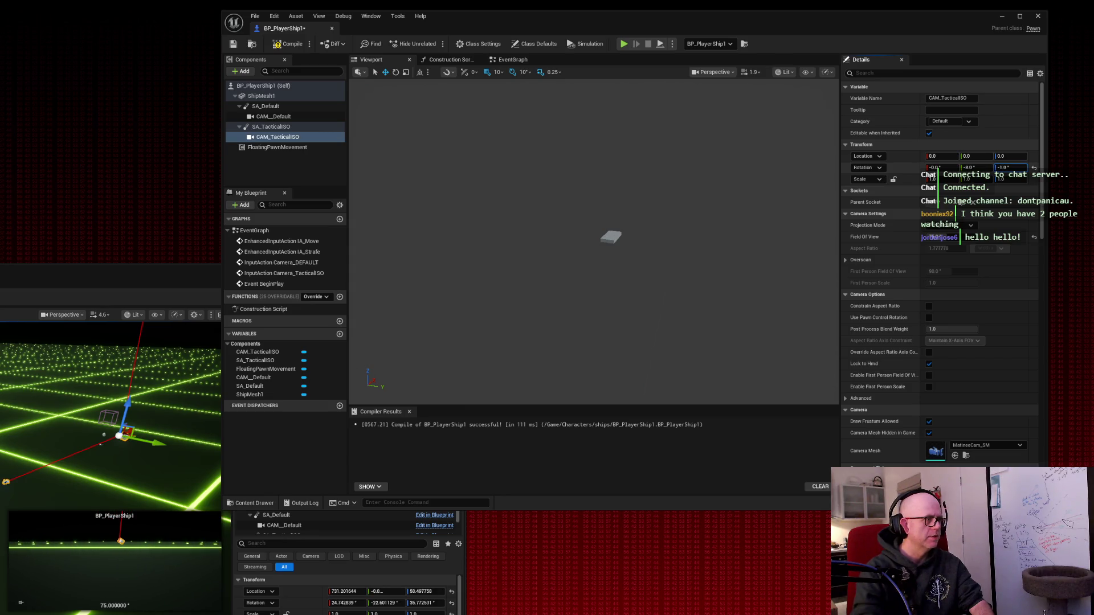
{"action": "type", "text": "-45"}
{"action": "key", "text": "Return"}
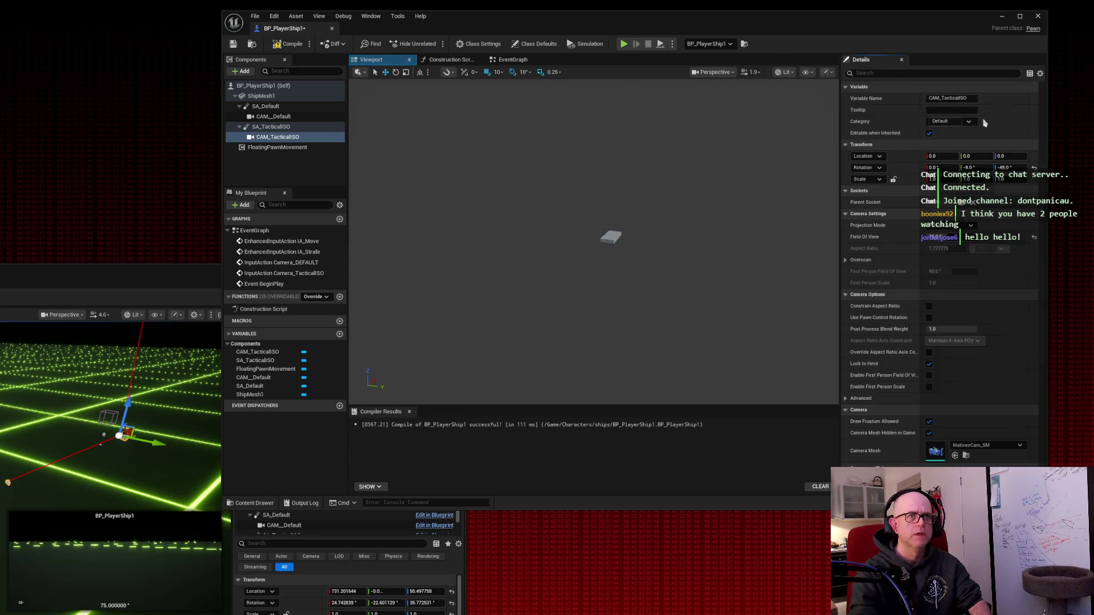
{"action": "left_click", "coordinate": [969, 165]}
{"action": "type", "text": "0"}
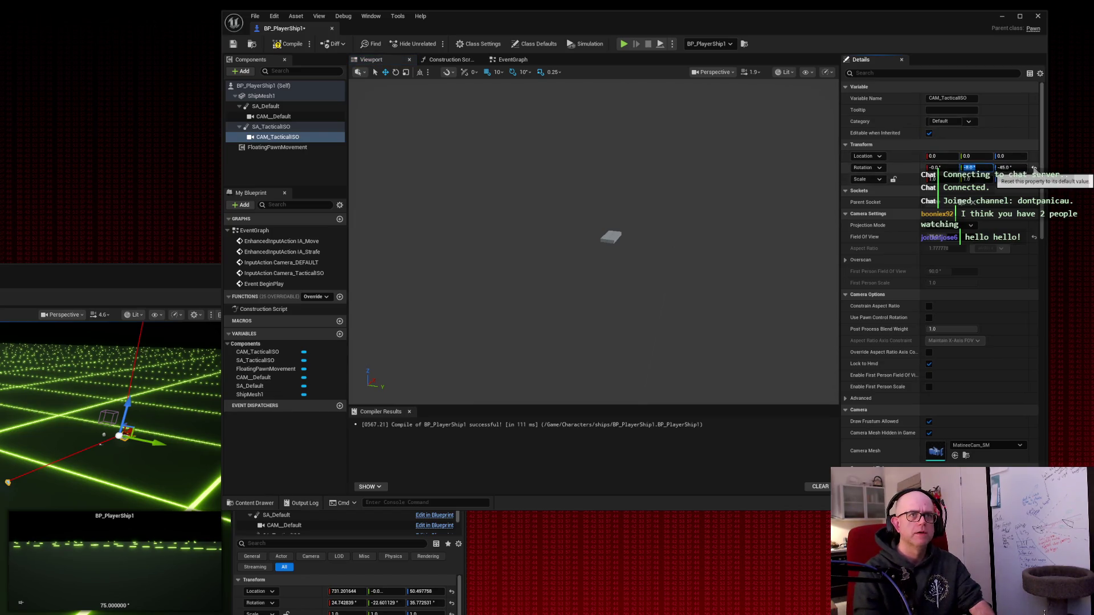
{"action": "key", "text": "Tab"}
{"action": "type", "text": "0"}
{"action": "key", "text": "Tab"}
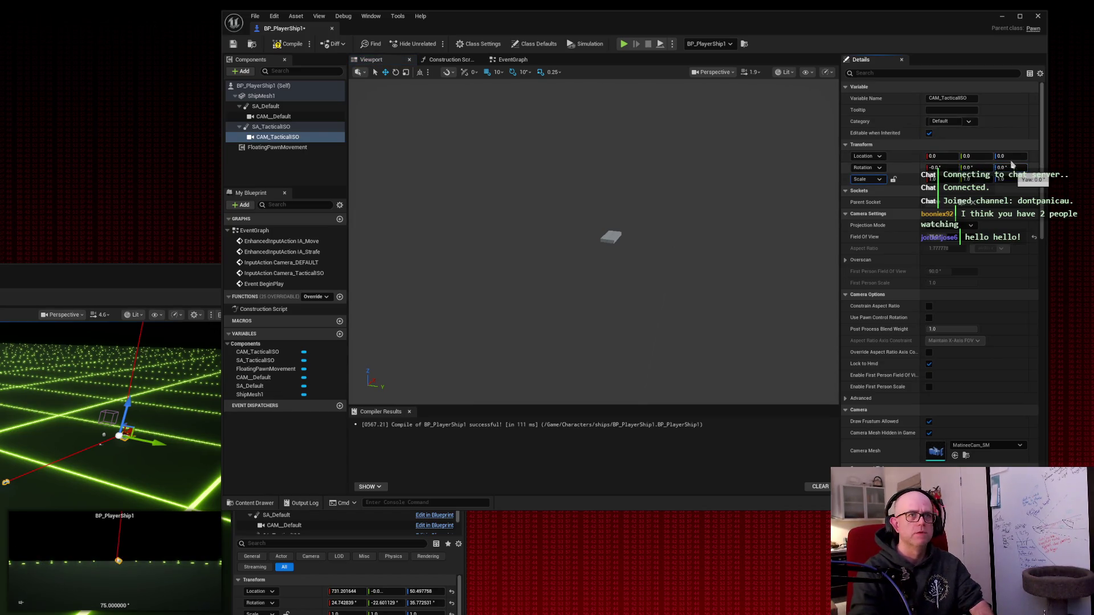
{"action": "left_click", "coordinate": [282, 44]}
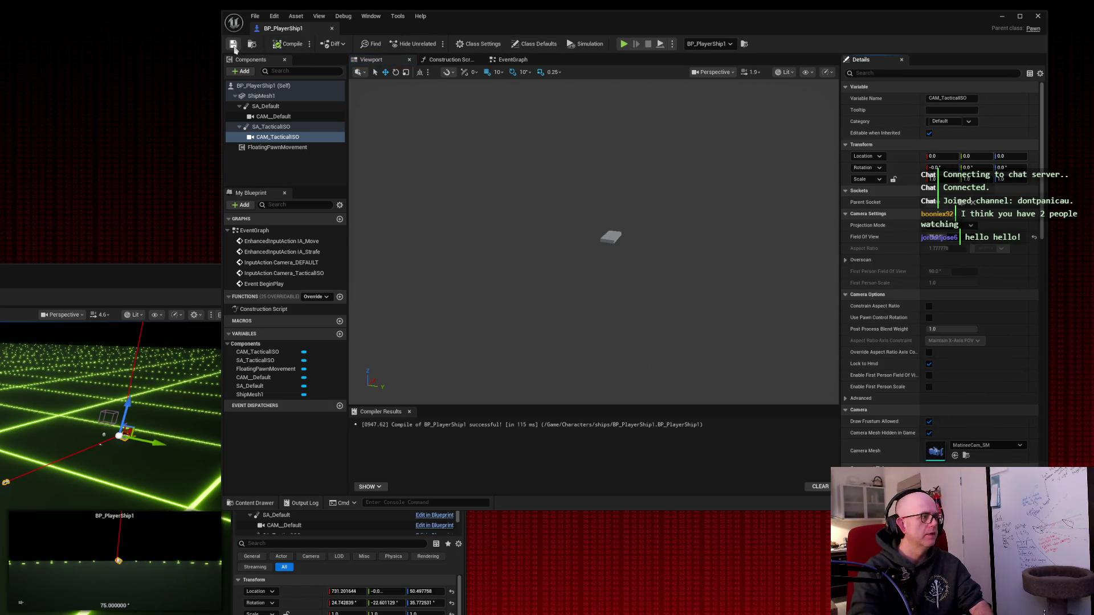
Step: On SA_TacticalISO, try a 12° X rotation and an X location shift, undoing both
{"action": "left_click", "coordinate": [268, 127]}
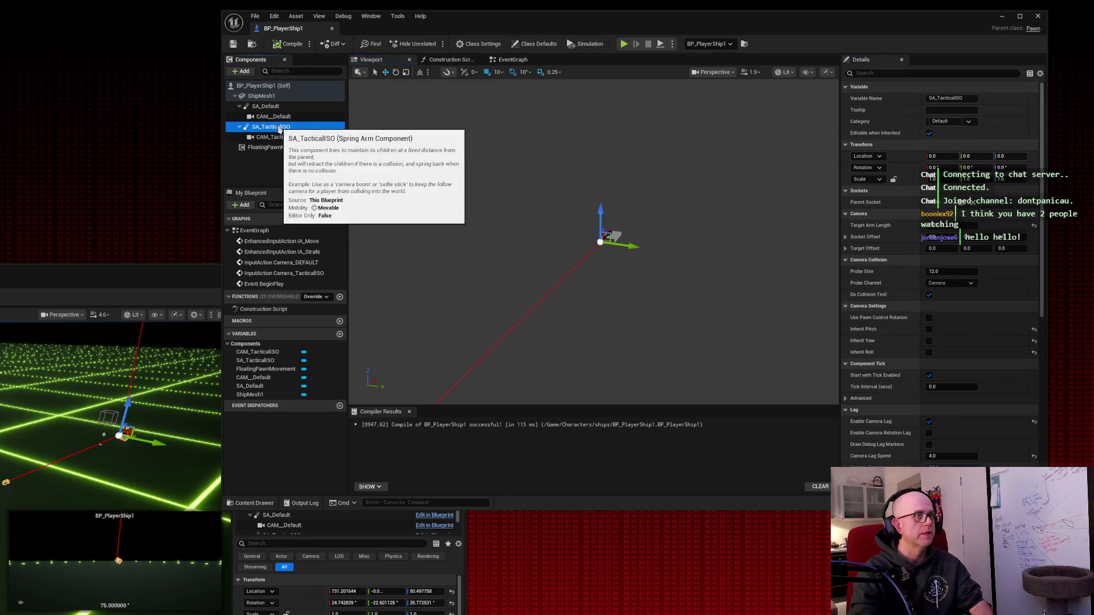
{"action": "scroll", "coordinate": [933, 296], "scroll_direction": "down", "scroll_amount": 1}
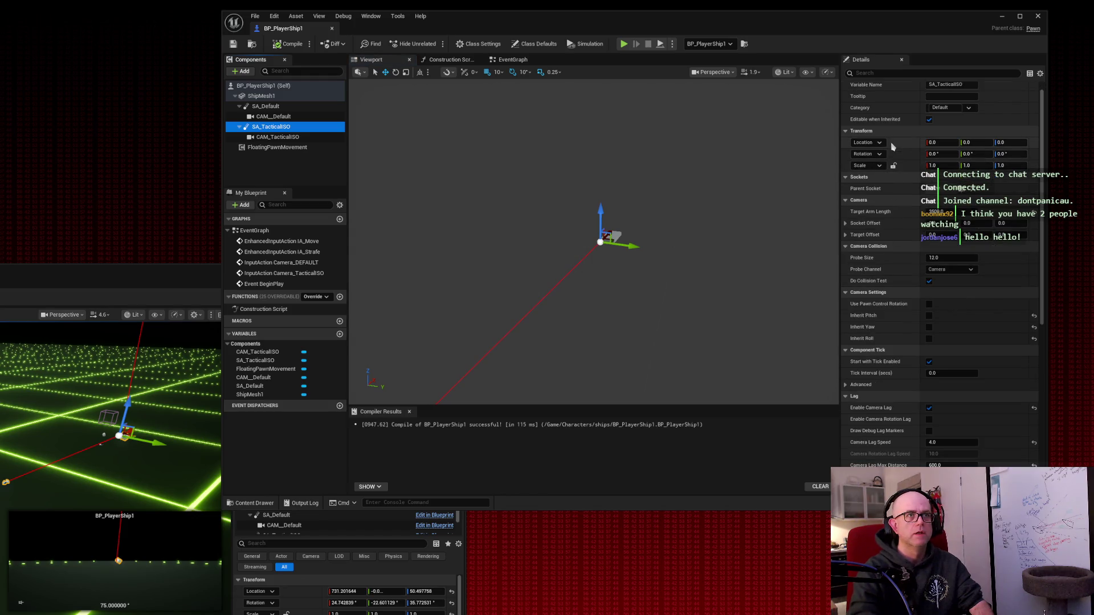
{"action": "left_click", "coordinate": [937, 154]}
{"action": "type", "text": "12"}
{"action": "key", "text": "Return"}
{"action": "key", "text": "ctrl+z"}
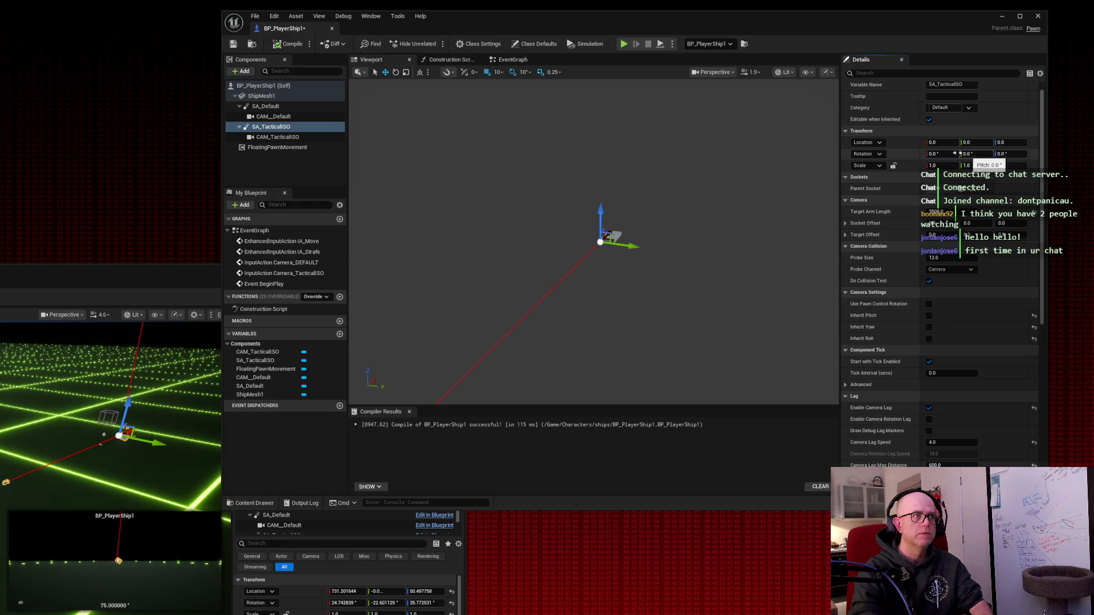
{"action": "mouse_move", "coordinate": [937, 144]}
{"action": "left_mouse_down"}
{"action": "mouse_move", "coordinate": [985, 153]}
{"action": "mouse_move", "coordinate": [943, 153]}
{"action": "left_mouse_up"}
{"action": "key", "text": "ctrl+z"}
Step: Pitch the spring arm to -45° and set its target arm length to 2500
{"action": "type", "text": "-45"}
{"action": "key", "text": "Tab"}
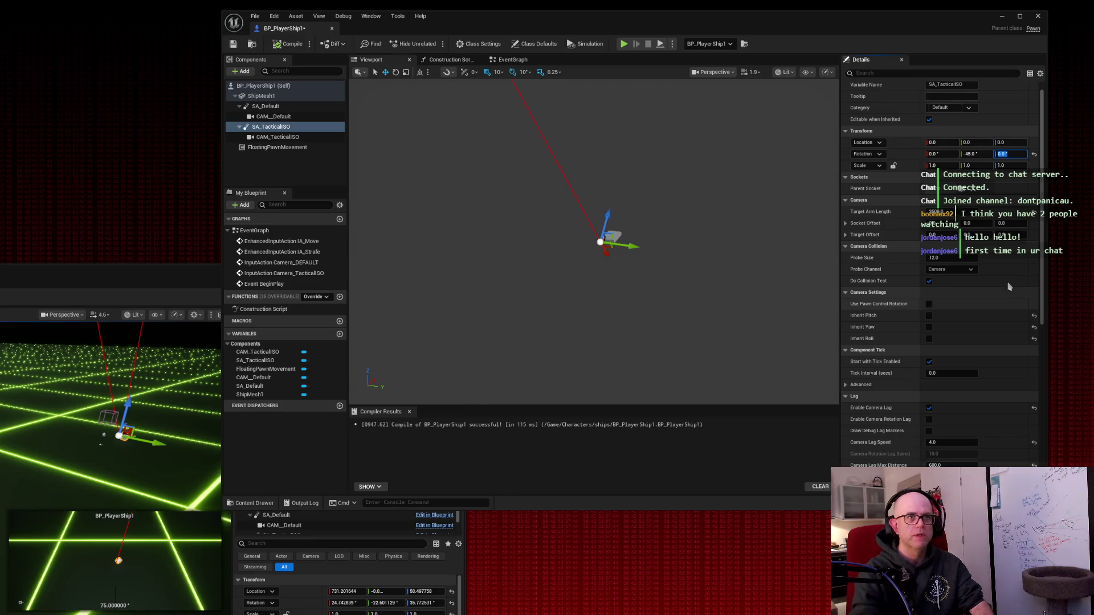
{"action": "left_click", "coordinate": [937, 212]}
{"action": "type", "text": "2500"}
{"action": "key", "text": "Return"}
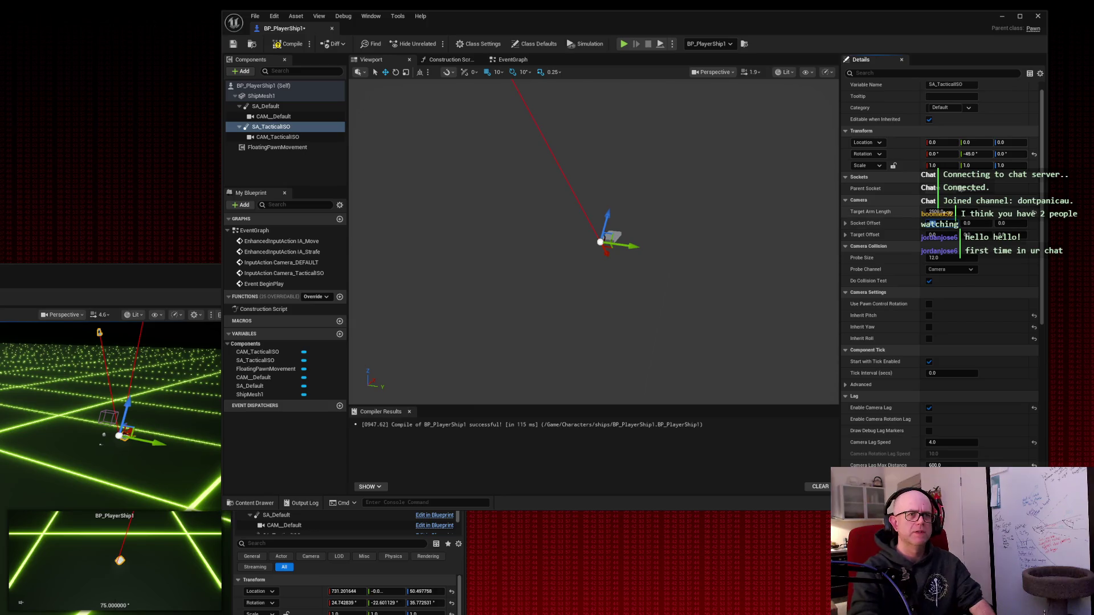
Step: Try CAM_TacticalISO's field of view at 90, then at 55
{"action": "left_click", "coordinate": [284, 137]}
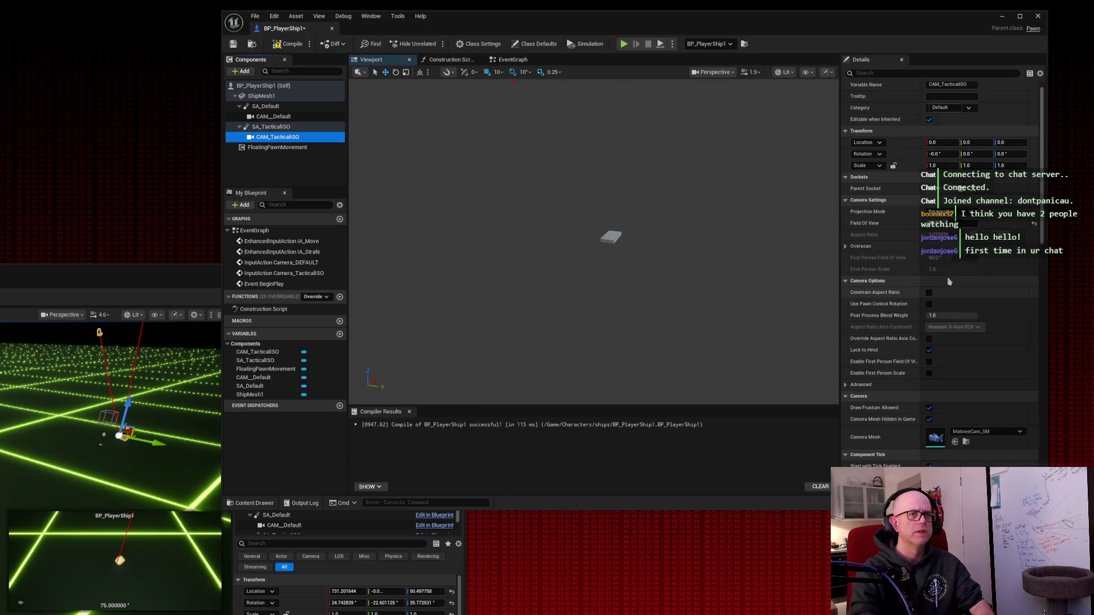
{"action": "left_click", "coordinate": [945, 224]}
{"action": "type", "text": "90"}
{"action": "key", "text": "Return"}
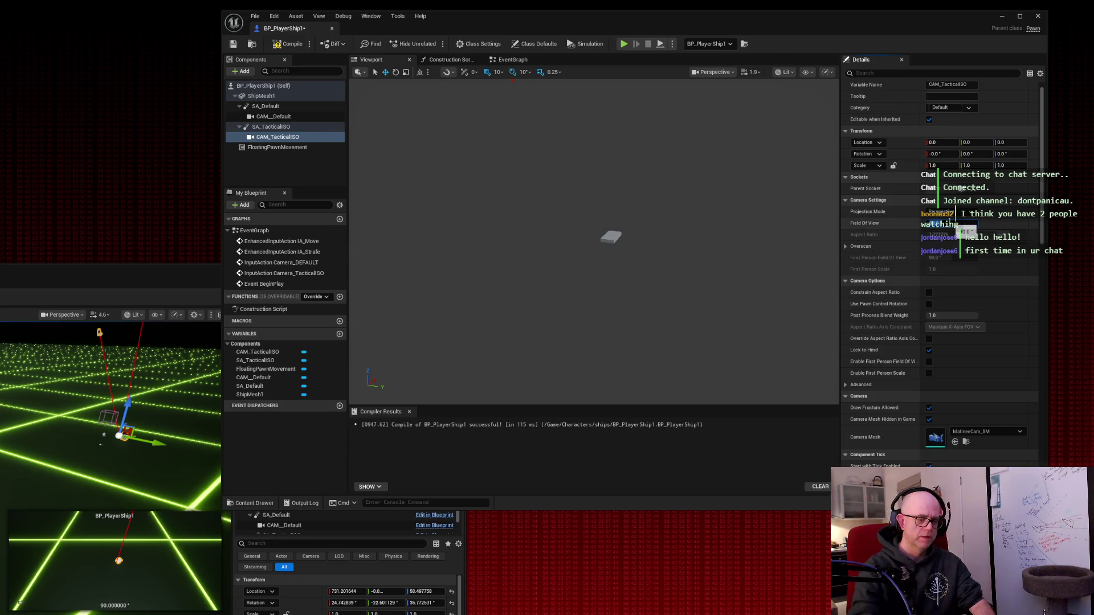
{"action": "type", "text": "55"}
{"action": "key", "text": "Return"}
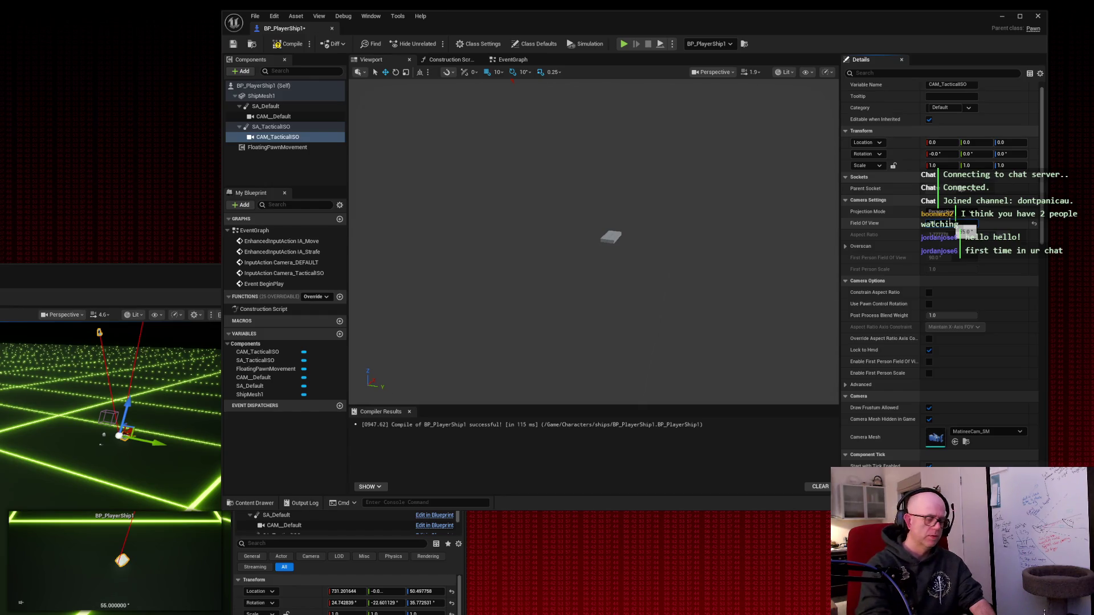
Step: Return the field of view to 75 and bring the level editor back behind the Blueprint window
{"action": "type", "text": "75"}
{"action": "key", "text": "Return"}
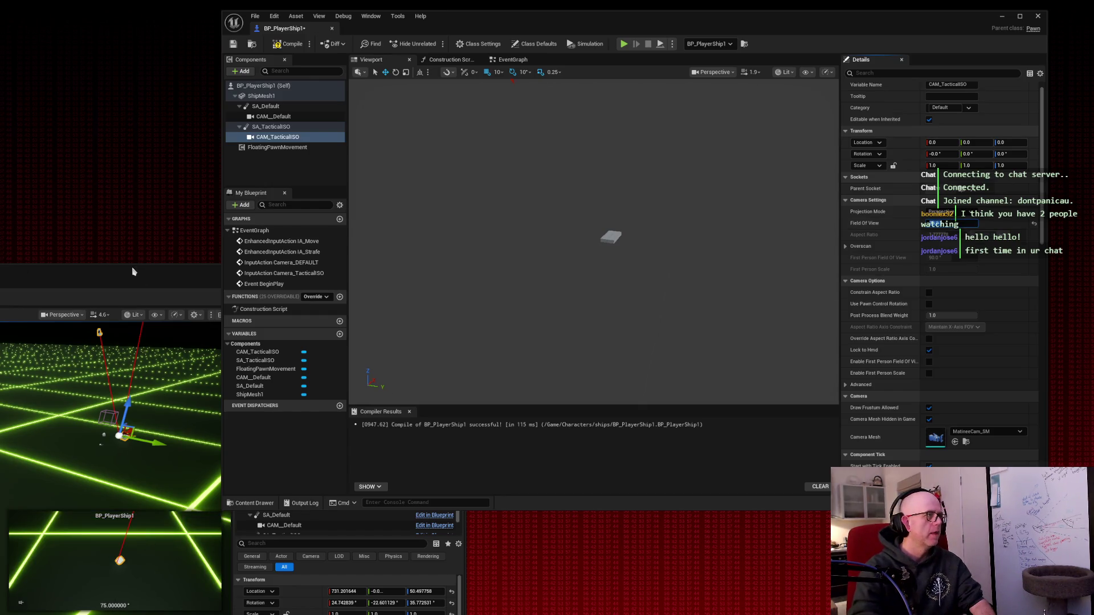
{"action": "double_click", "coordinate": [134, 271]}
{"action": "left_click", "coordinate": [1001, 16]}
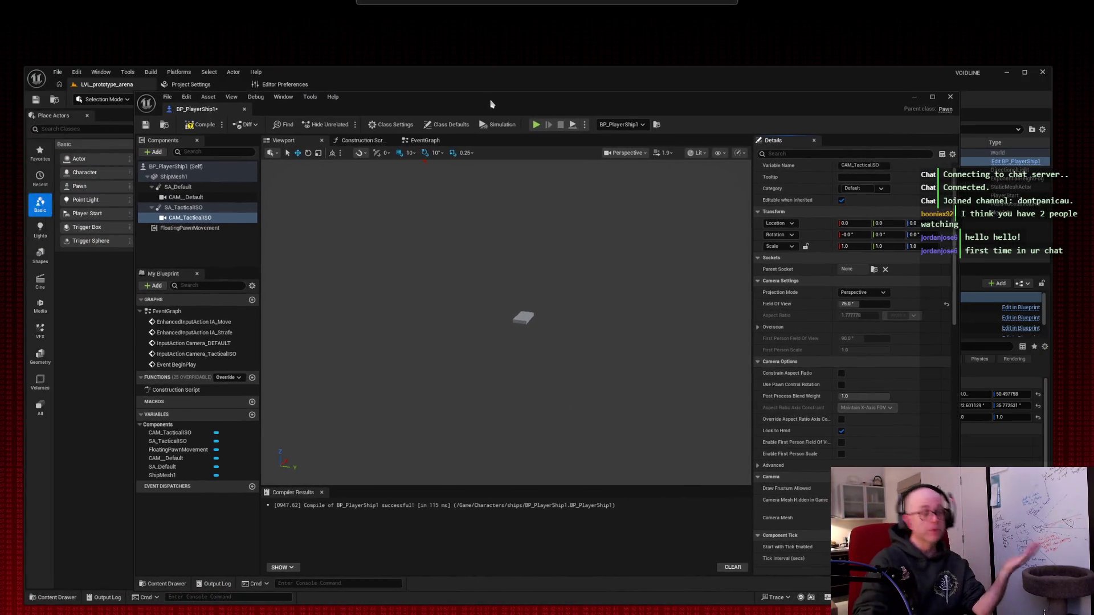
Step: Play-test the ship on the arena grid with W, S and D, then stop and reopen BP_PlayerShip1
{"action": "left_click_drag", "start_coordinate": [491, 105], "coordinate": [1093, 131]}
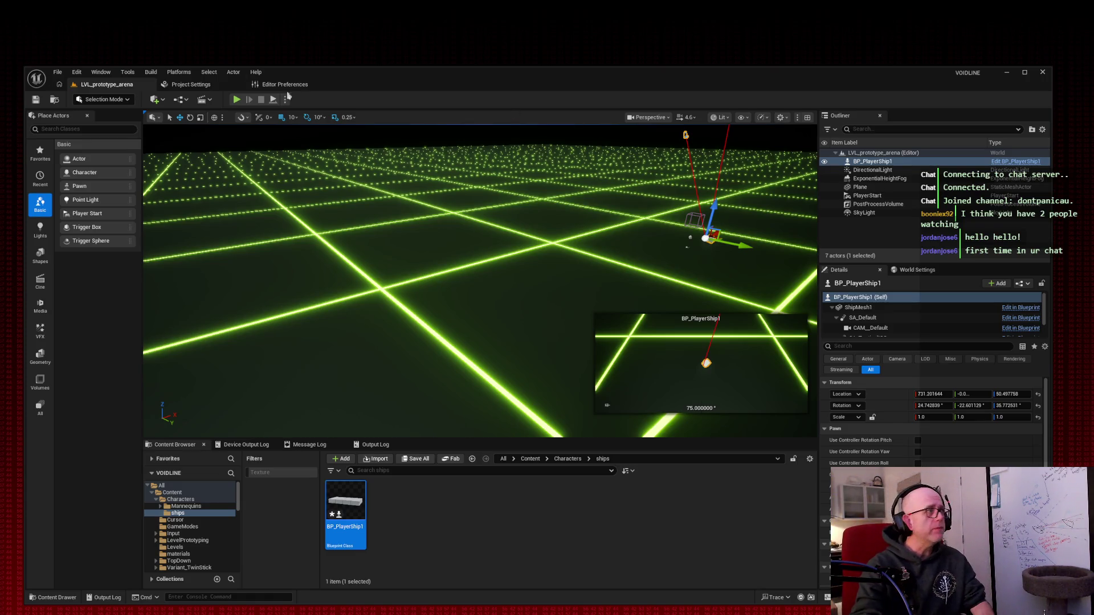
{"action": "left_click", "coordinate": [237, 99]}
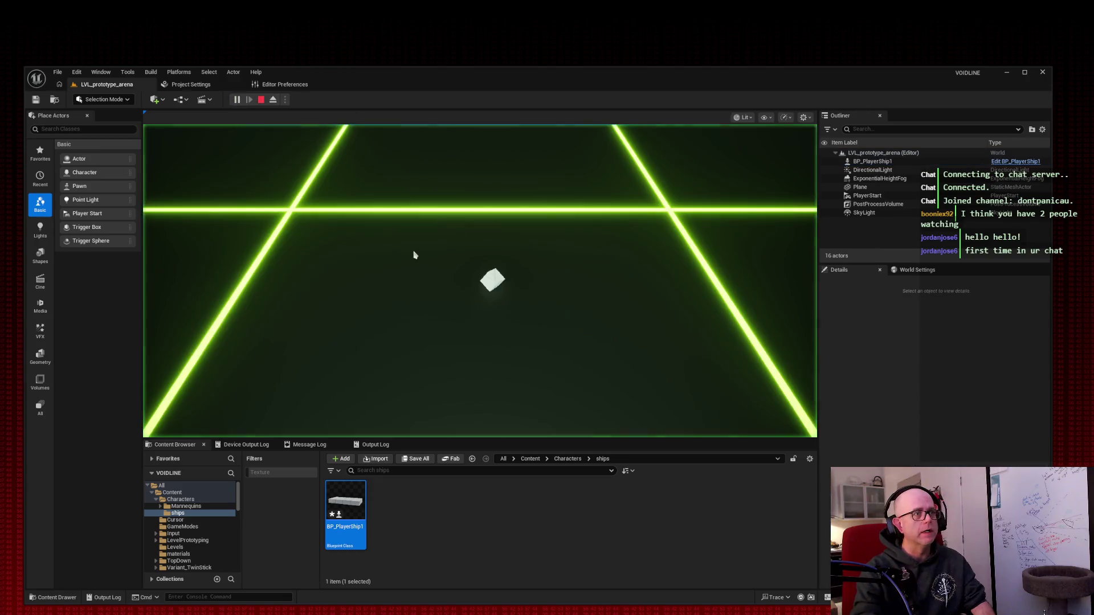
{"action": "key", "text": "w"}
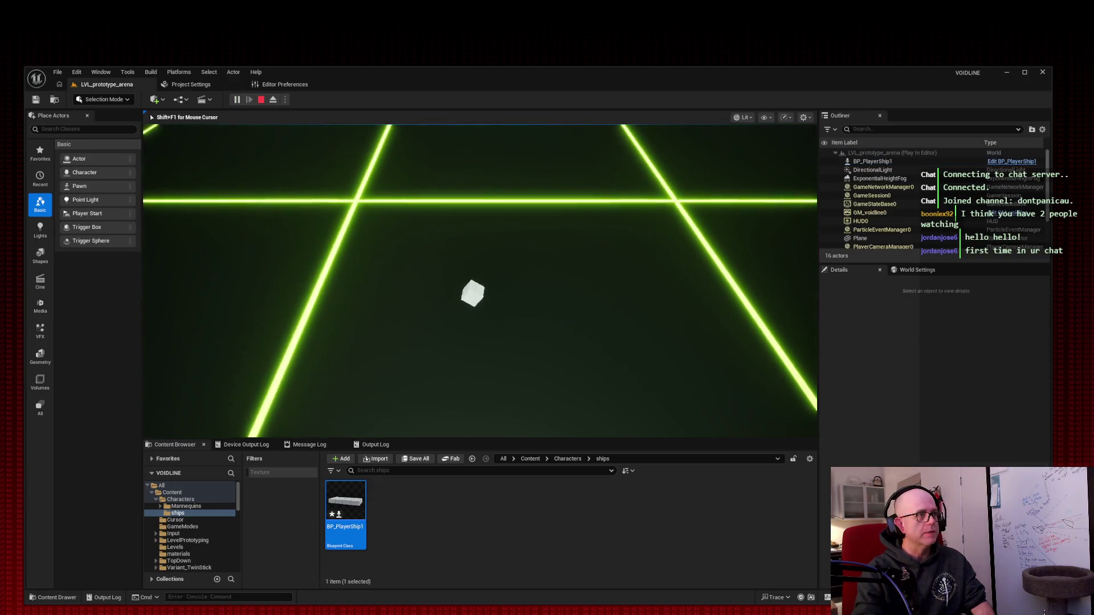
{"action": "key", "text": "s"}
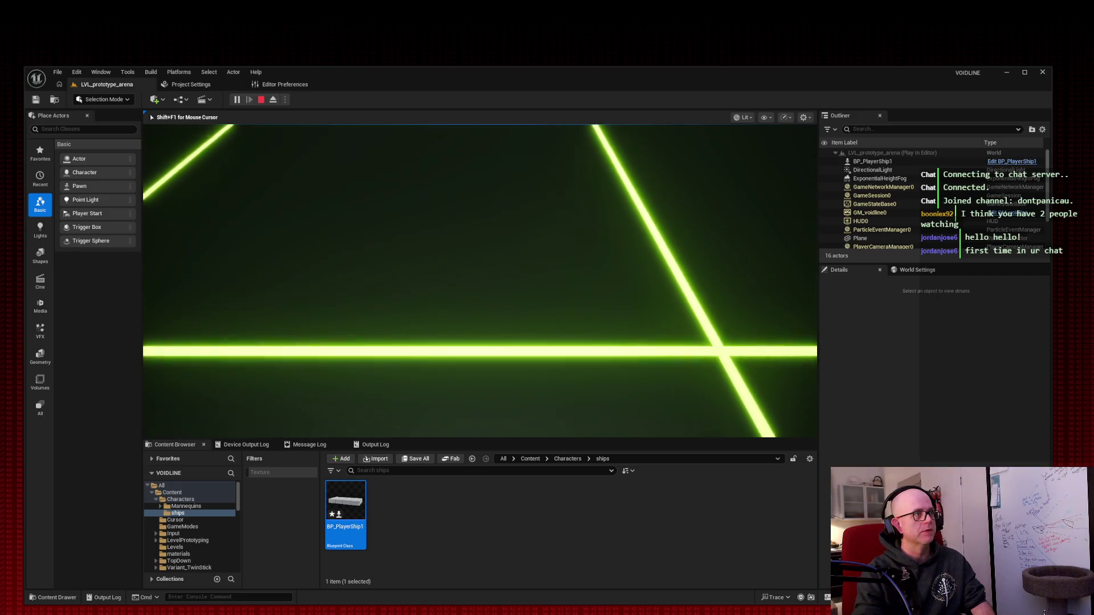
{"action": "key", "text": "w"}
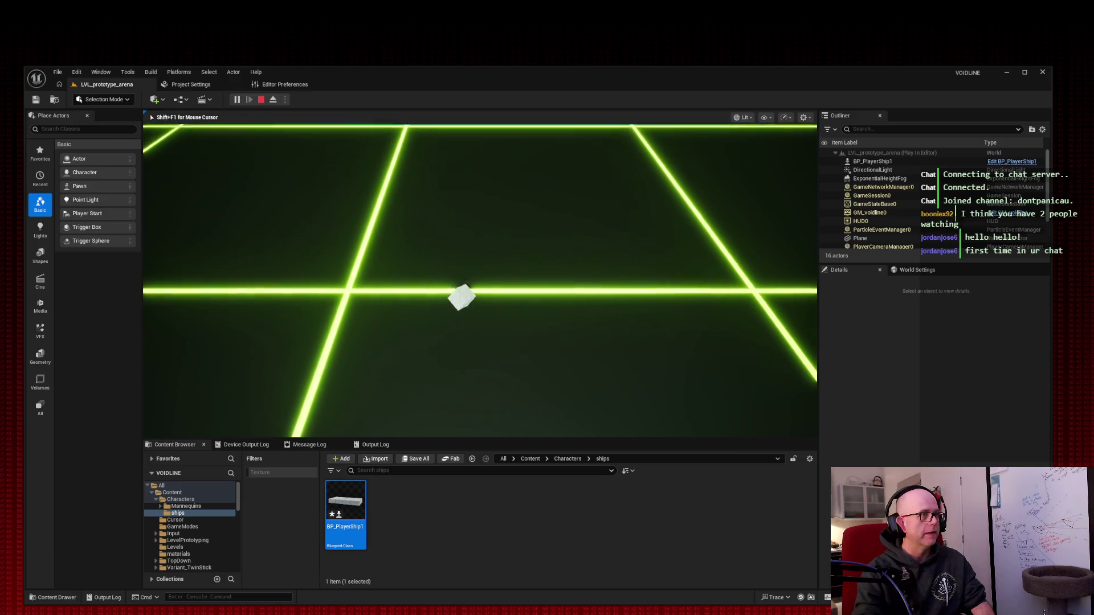
{"action": "key", "text": "d"}
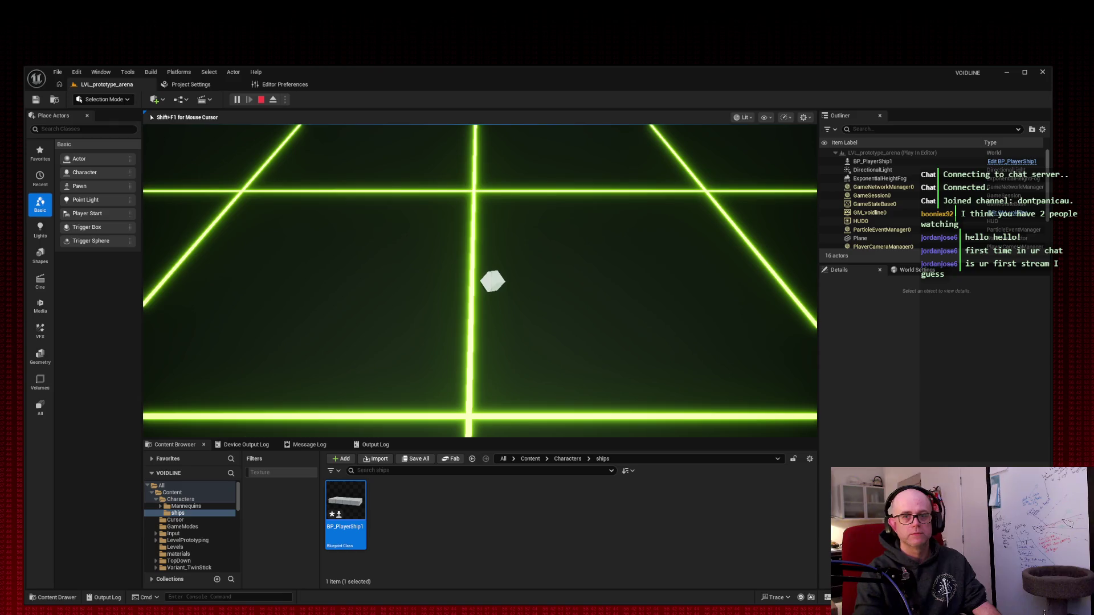
{"action": "key", "text": "Escape"}
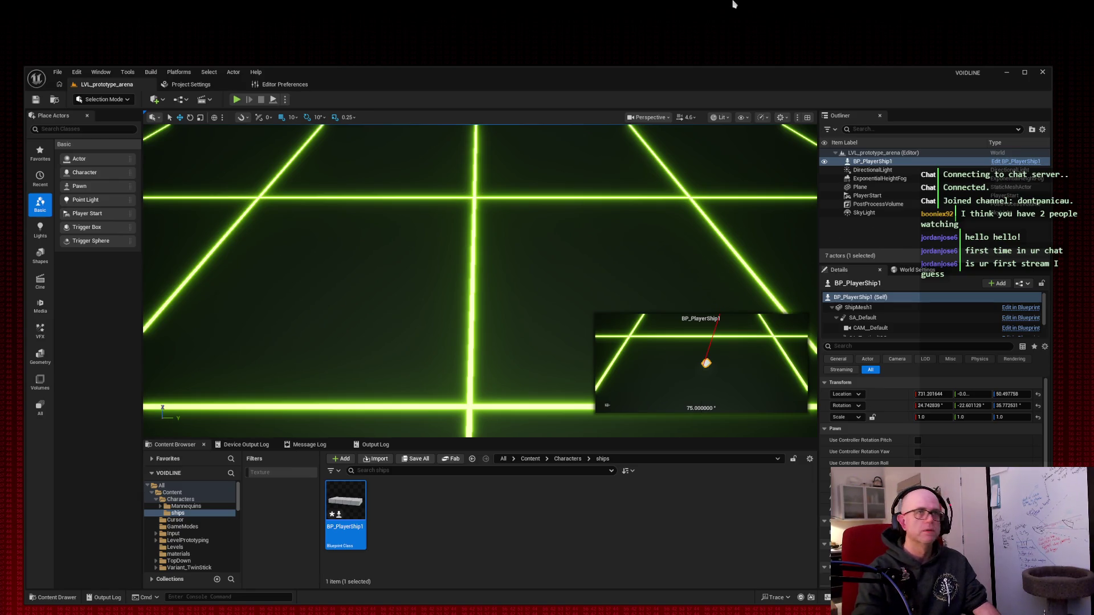
{"action": "key", "text": "ctrl+e"}
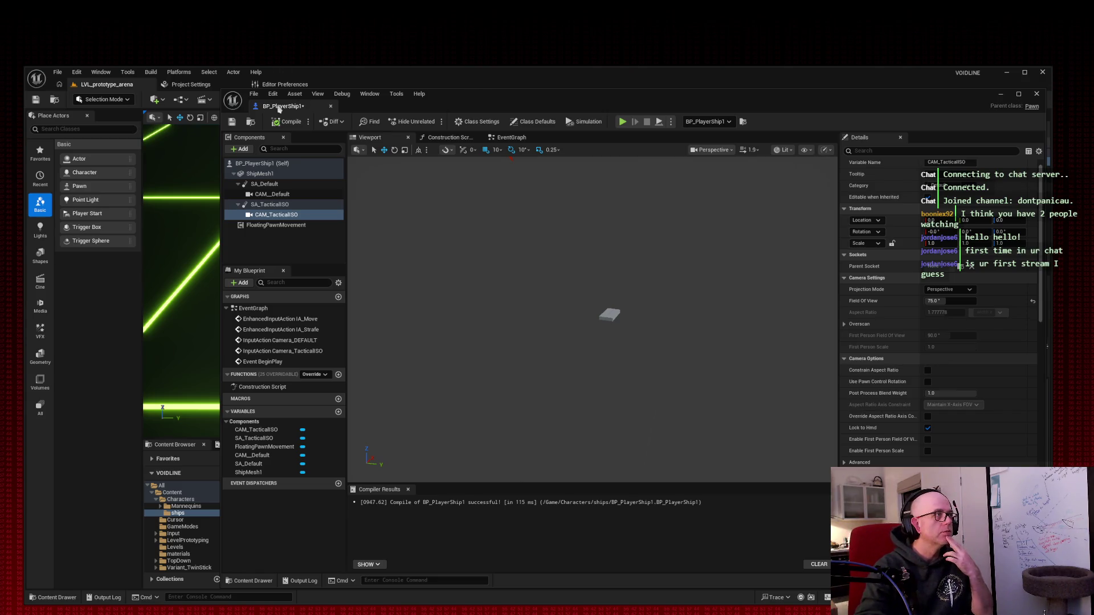
Step: Dock the Blueprint editor into the main window and select the SA_TacticalISO spring arm
{"action": "left_click_drag", "start_coordinate": [282, 106], "coordinate": [351, 90]}
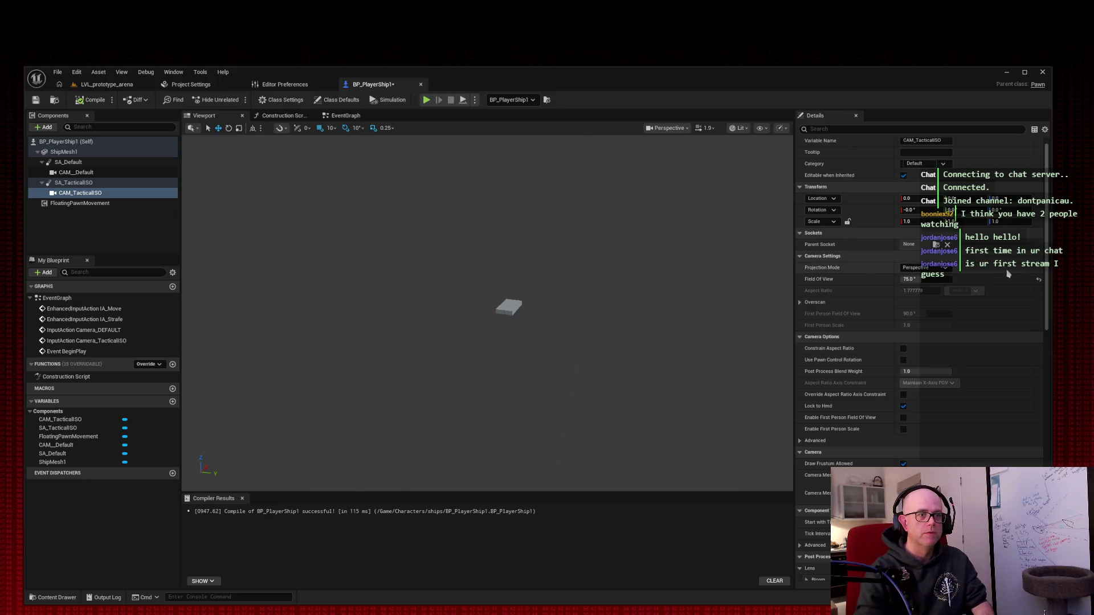
{"action": "left_click", "coordinate": [88, 183]}
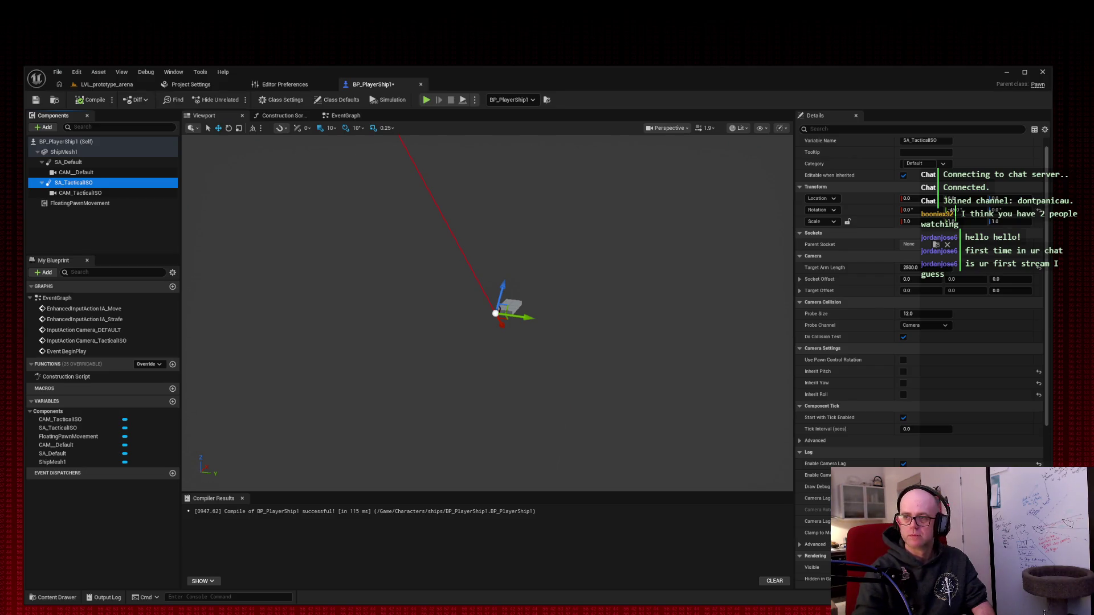
{"action": "left_click", "coordinate": [594, 110]}
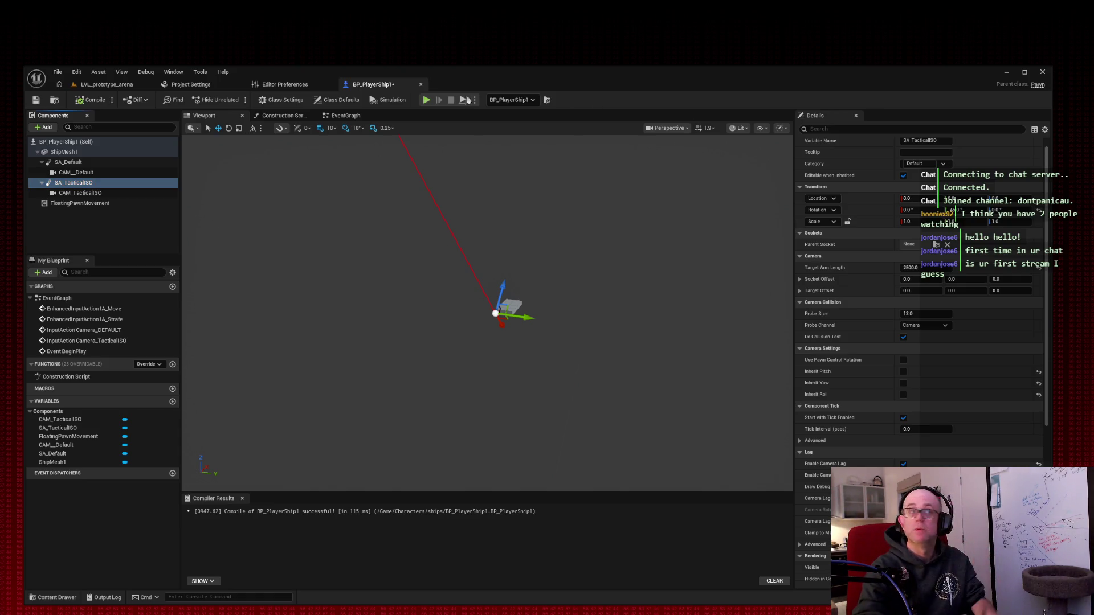
Step: Tear the Blueprint editor into its own floating window, reposition it and enlarge it
{"action": "left_click_drag", "start_coordinate": [373, 84], "coordinate": [426, 73]}
{"action": "left_click", "coordinate": [105, 84]}
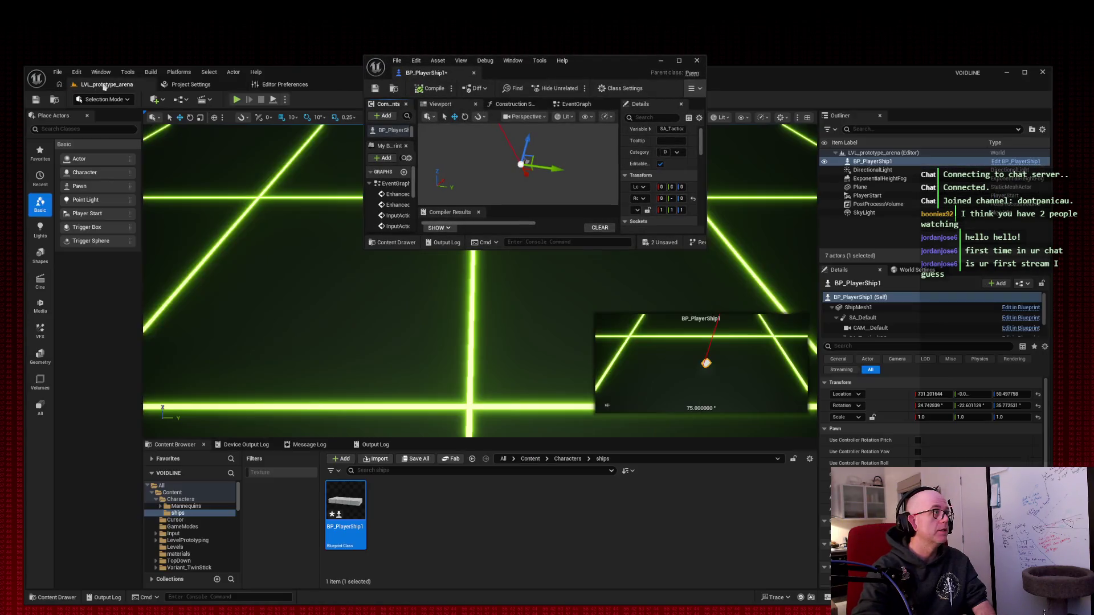
{"action": "mouse_move", "coordinate": [333, 75]}
{"action": "left_mouse_down"}
{"action": "mouse_move", "coordinate": [188, 116]}
{"action": "mouse_move", "coordinate": [0, 212]}
{"action": "mouse_move", "coordinate": [0, 272]}
{"action": "left_mouse_up"}
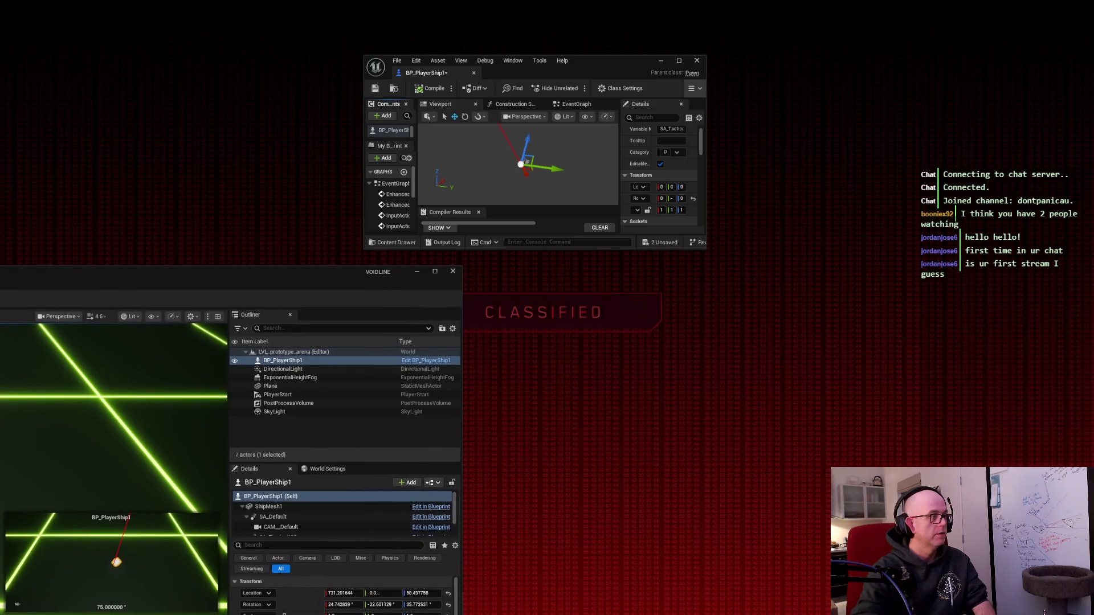
{"action": "mouse_move", "coordinate": [629, 59]}
{"action": "left_mouse_down"}
{"action": "mouse_move", "coordinate": [461, 314]}
{"action": "mouse_move", "coordinate": [482, 324]}
{"action": "left_mouse_up"}
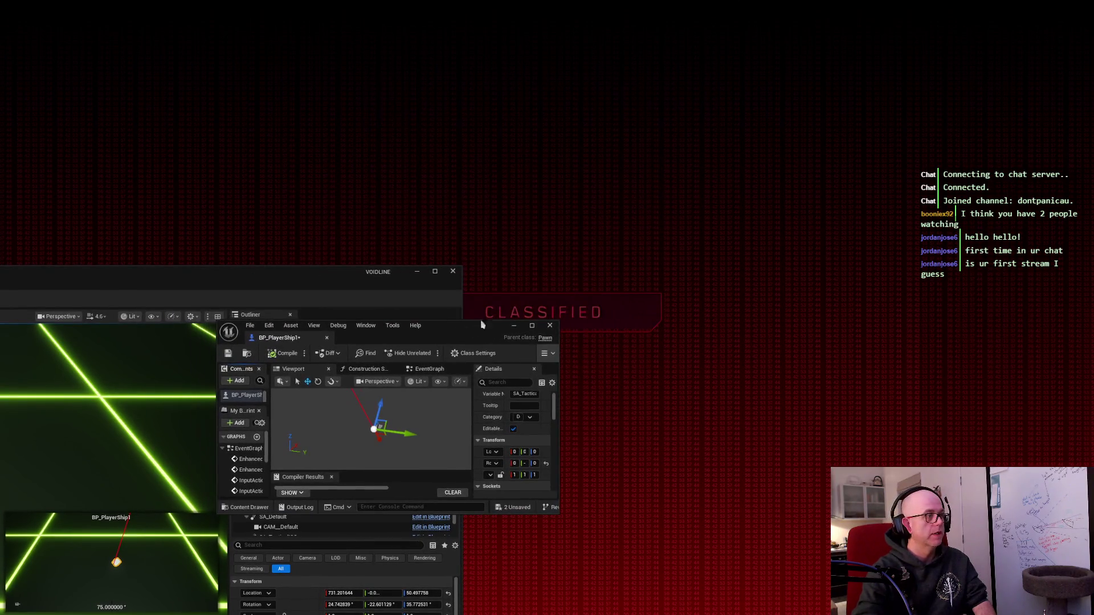
{"action": "mouse_move", "coordinate": [558, 321]}
{"action": "left_mouse_down"}
{"action": "mouse_move", "coordinate": [1005, 22]}
{"action": "mouse_move", "coordinate": [1074, 13]}
{"action": "left_mouse_up"}
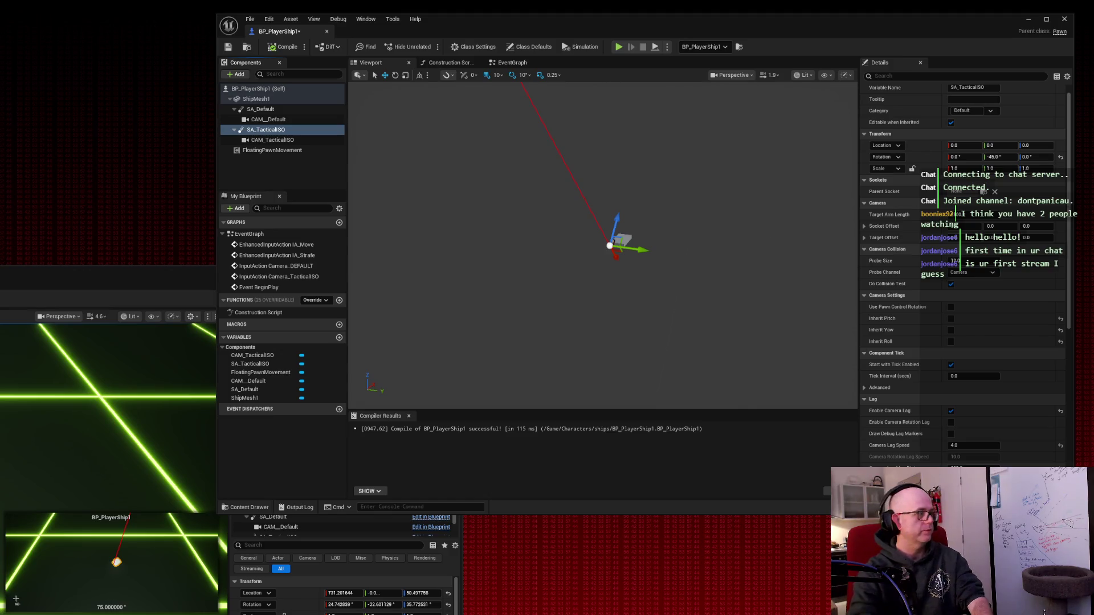
{"action": "key", "text": "ctrl+Print"}
{"action": "mouse_move", "coordinate": [1, 614]}
{"action": "left_mouse_down"}
{"action": "mouse_move", "coordinate": [803, 120]}
{"action": "mouse_move", "coordinate": [1081, 9]}
{"action": "left_mouse_up"}
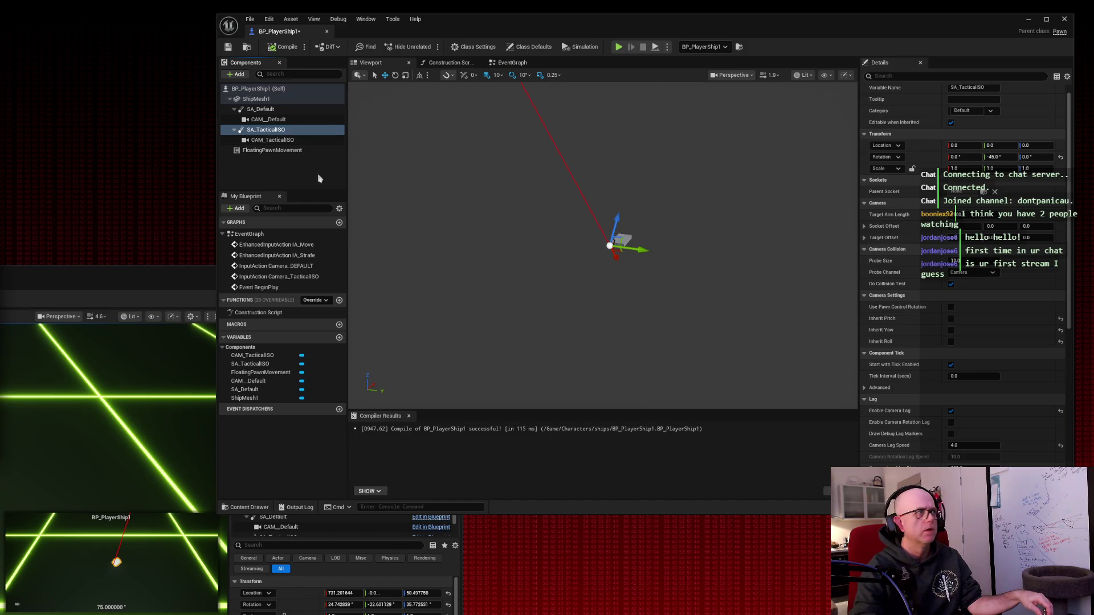
{"action": "left_click", "coordinate": [280, 121]}
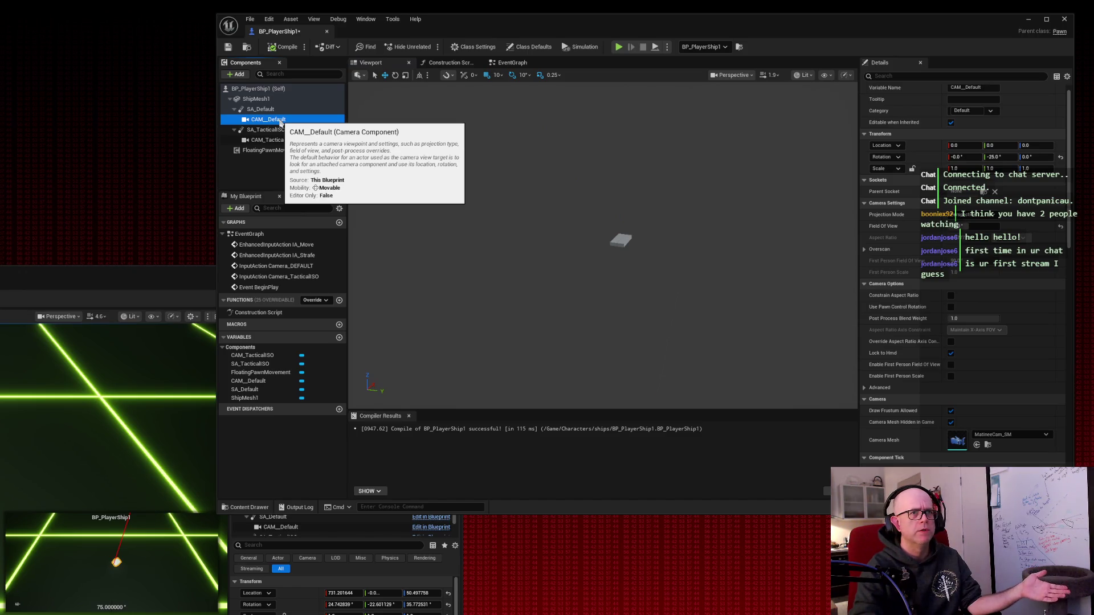
{"action": "left_click", "coordinate": [288, 140]}
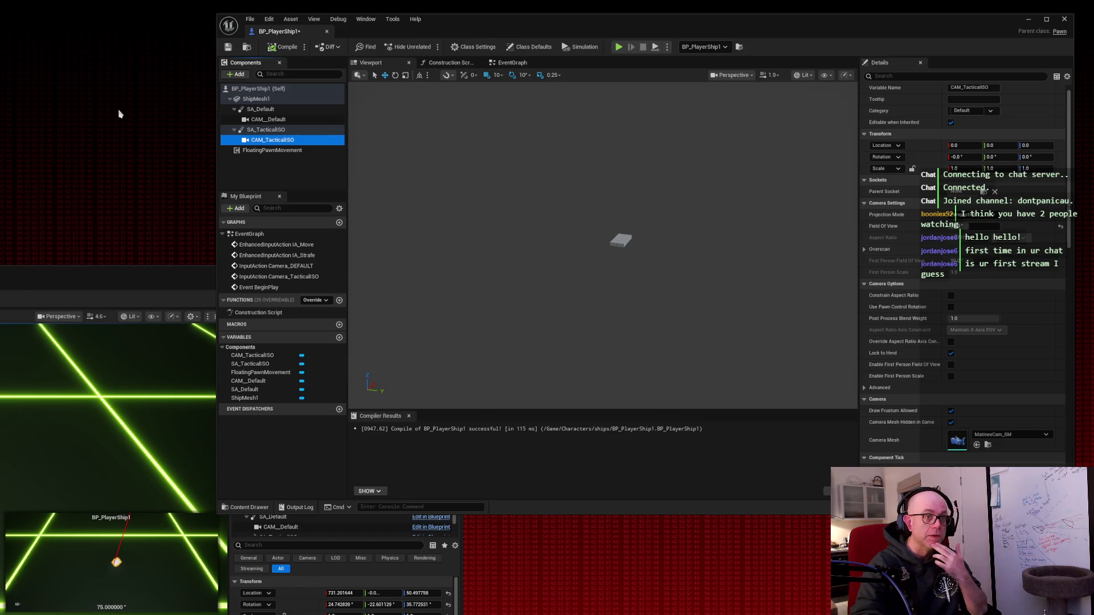
{"action": "left_click", "coordinate": [277, 130]}
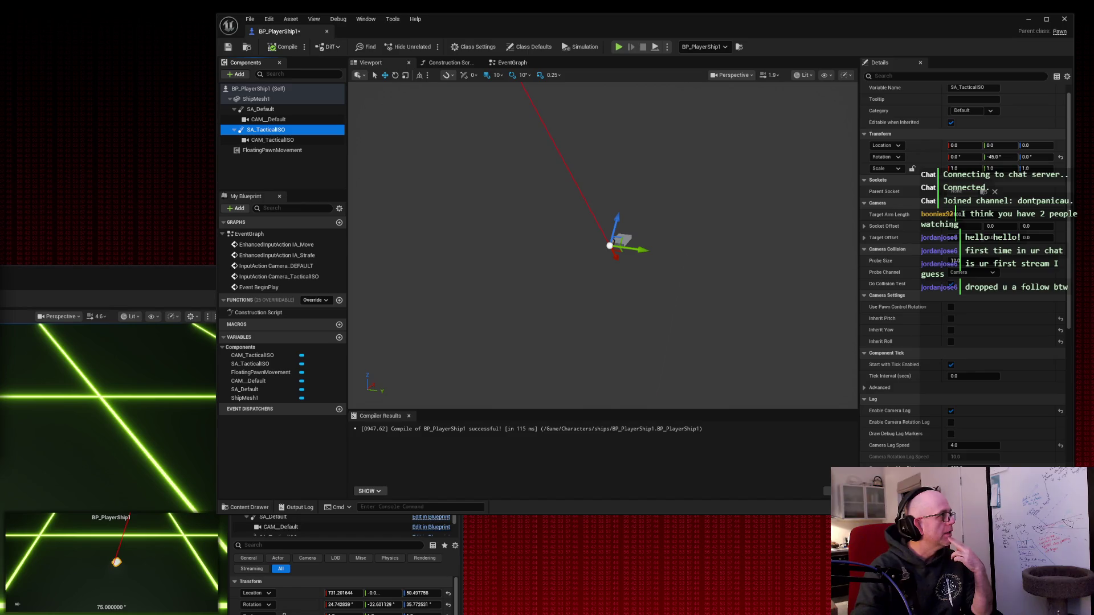
{"action": "left_click", "coordinate": [285, 119]}
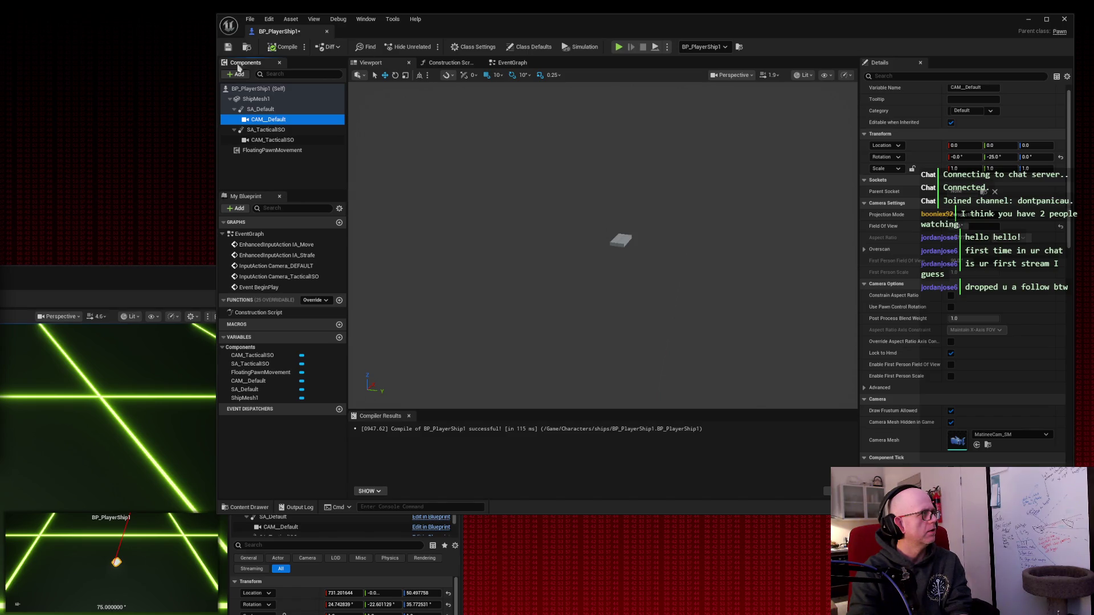
{"action": "left_click", "coordinate": [281, 130]}
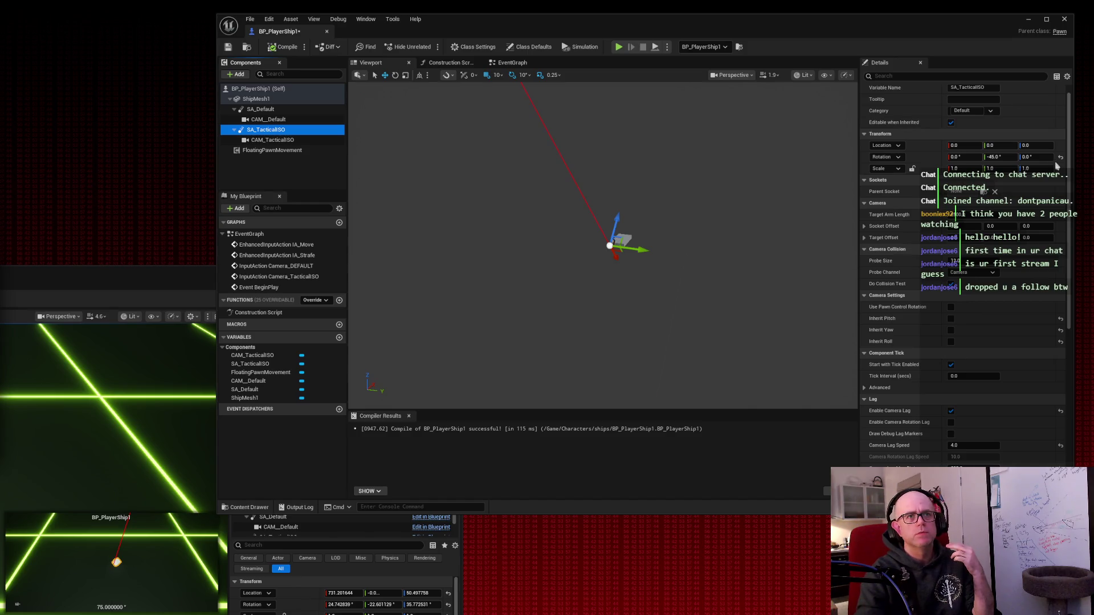
{"action": "left_click", "coordinate": [304, 140]}
{"action": "left_click", "coordinate": [300, 130]}
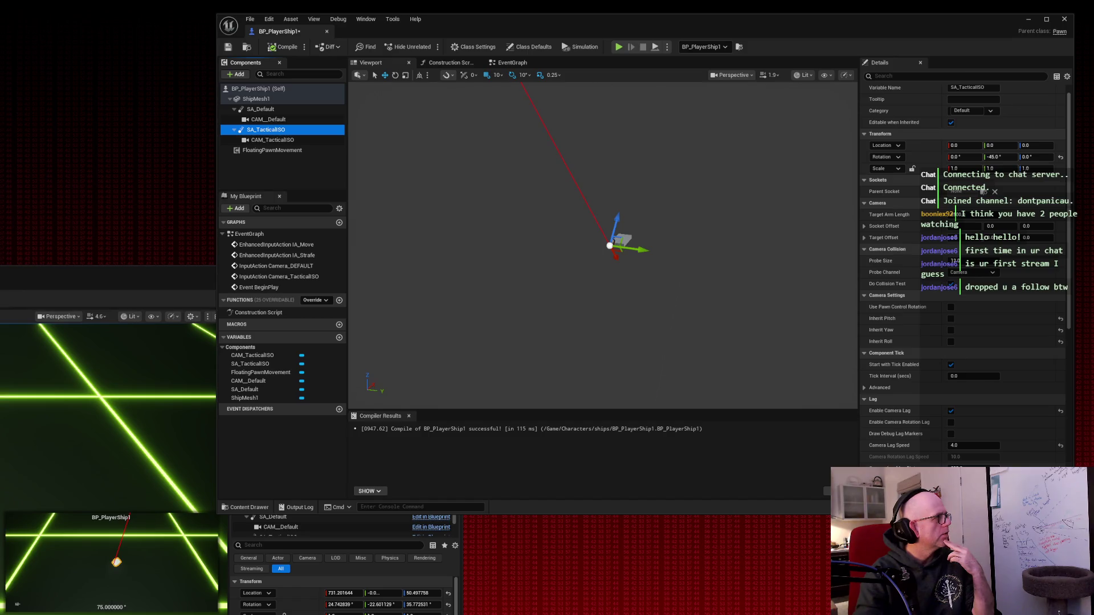